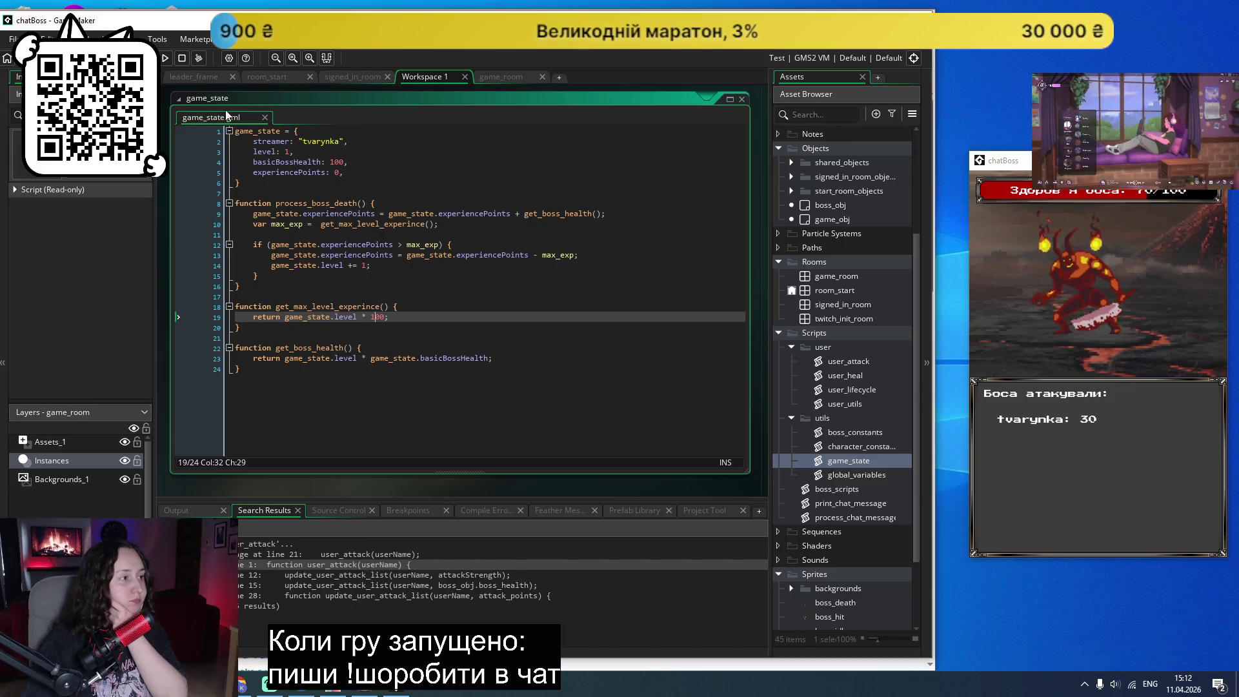
Relaunch chatBoss and start a game, then abort after the get_boss_health level-not-set error.
click(166, 60)
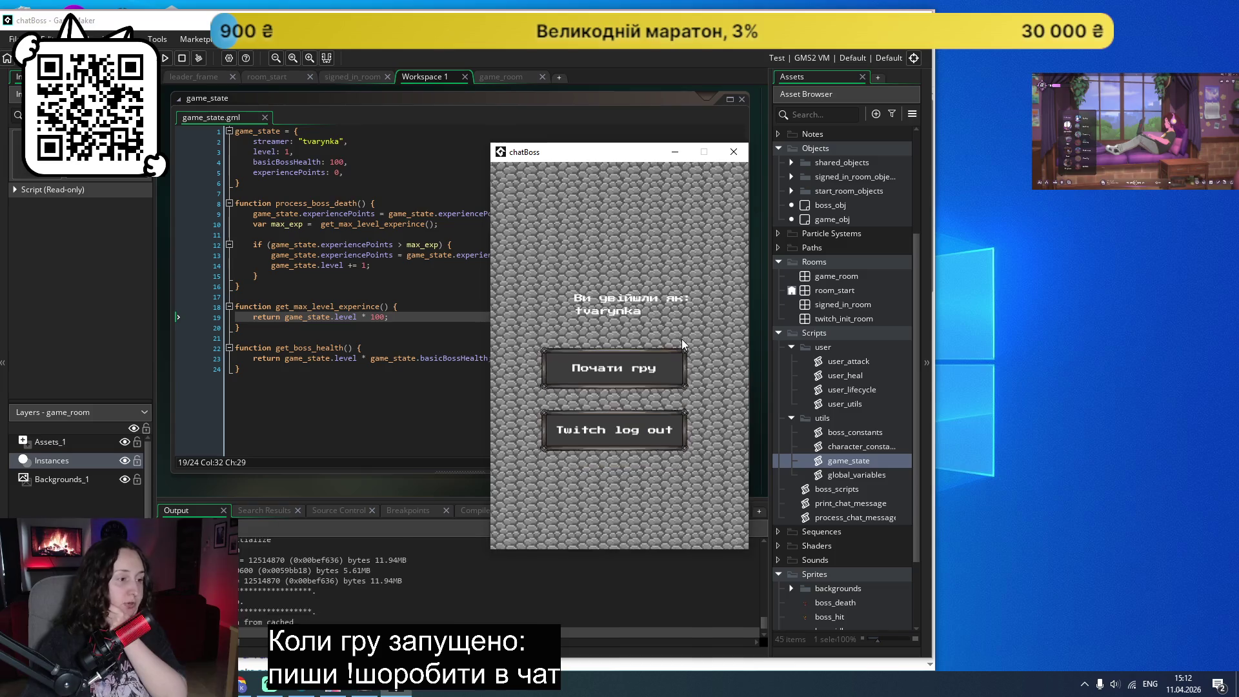
click(654, 363)
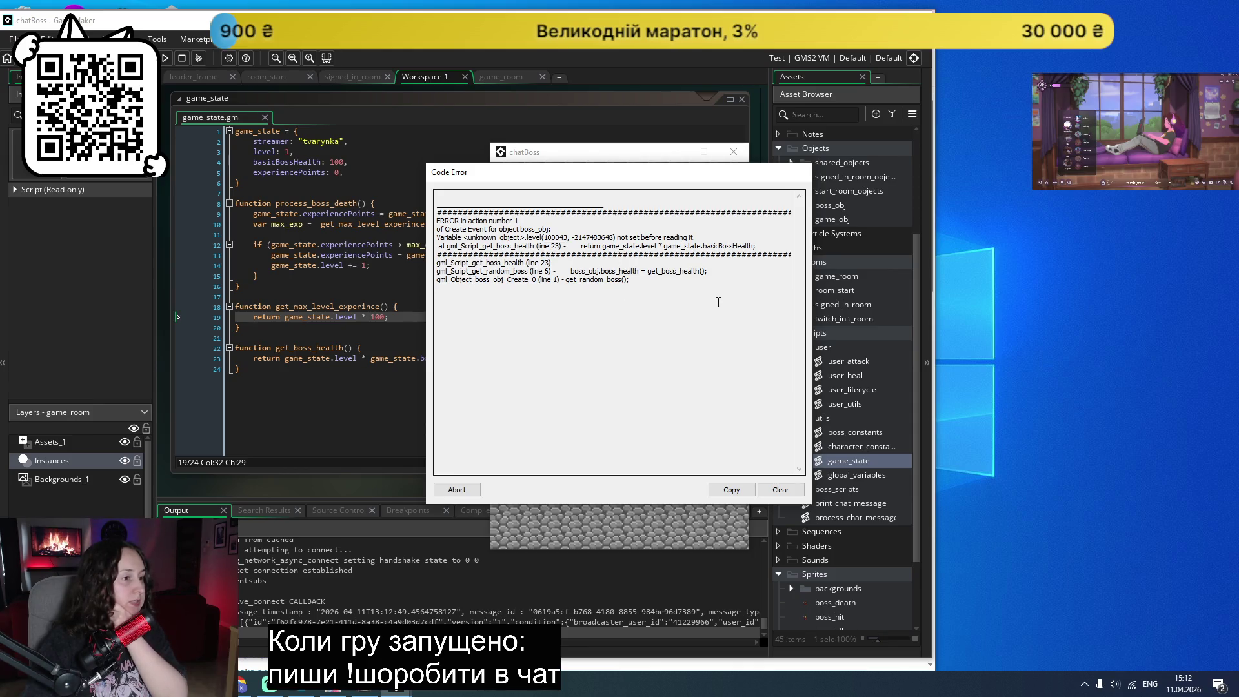
click(454, 493)
click(567, 374)
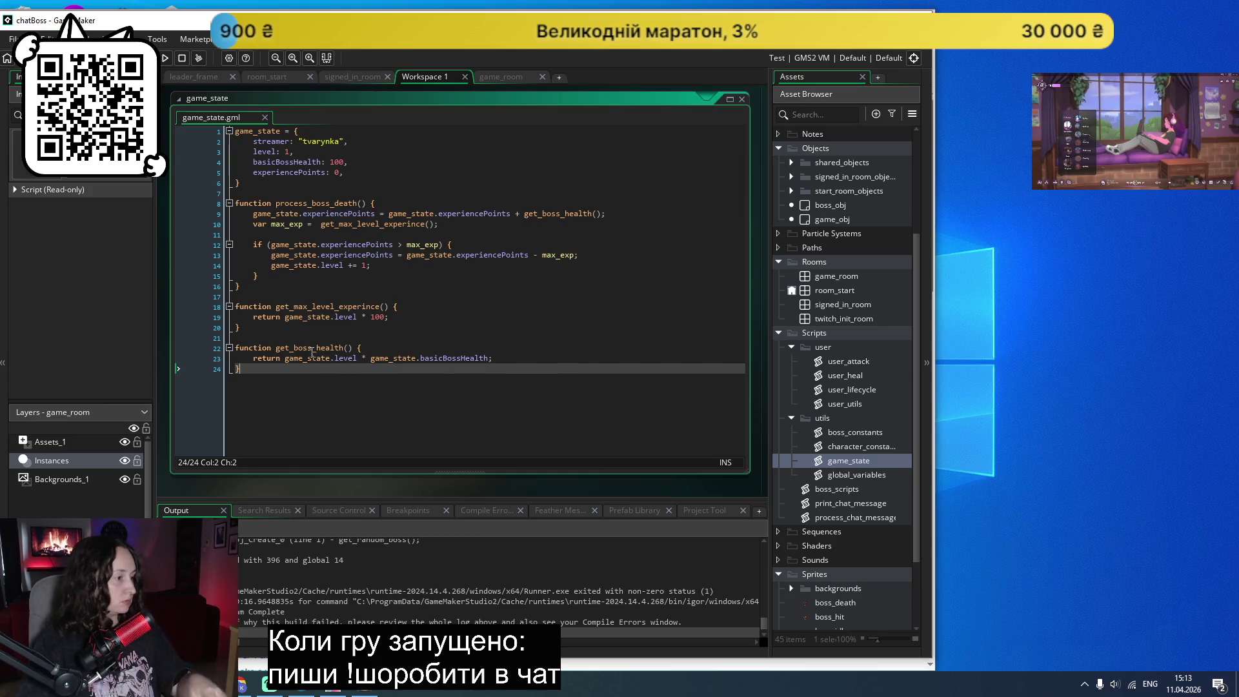
Find uses of game_state from line 23, then list every 'level' reference in game_state.gml.
click(306, 362)
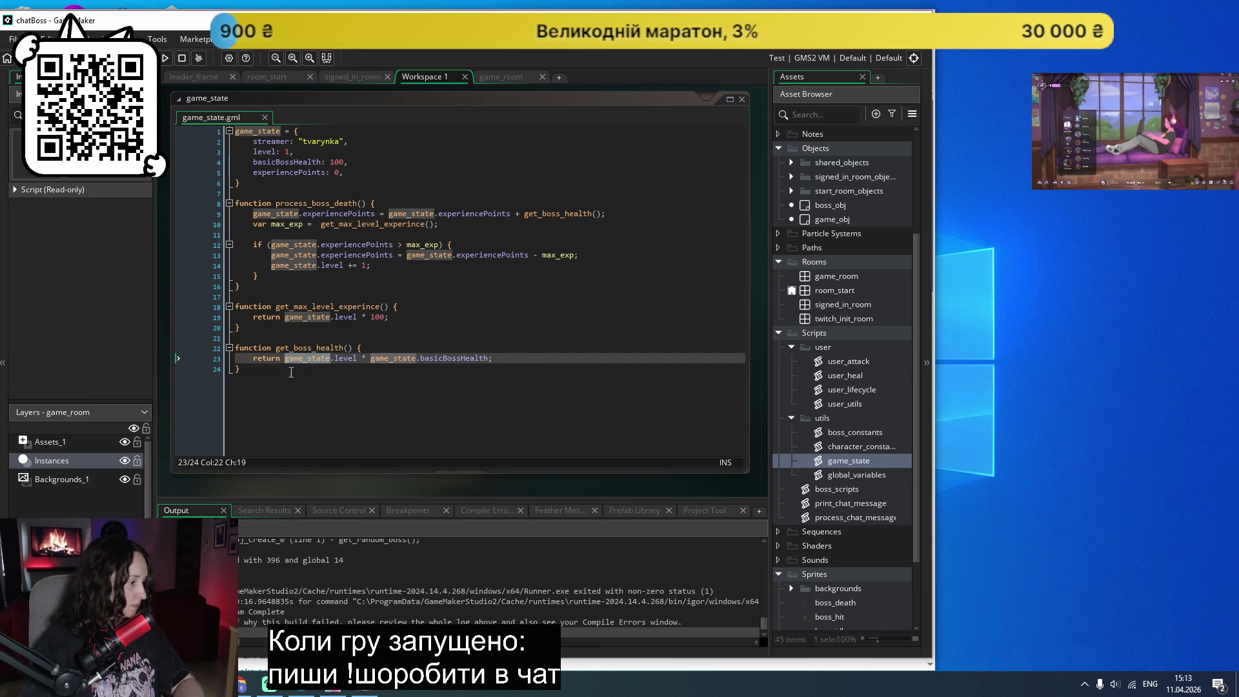
key(Return)
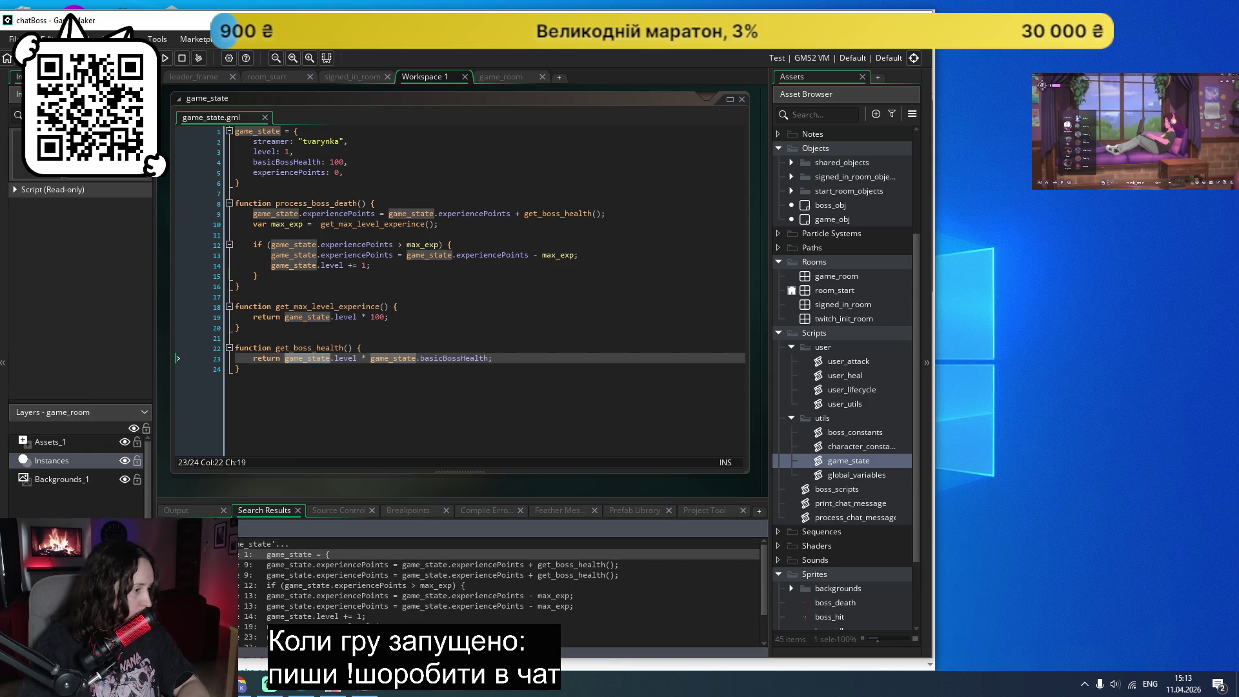
scroll(405, 576, down, 1)
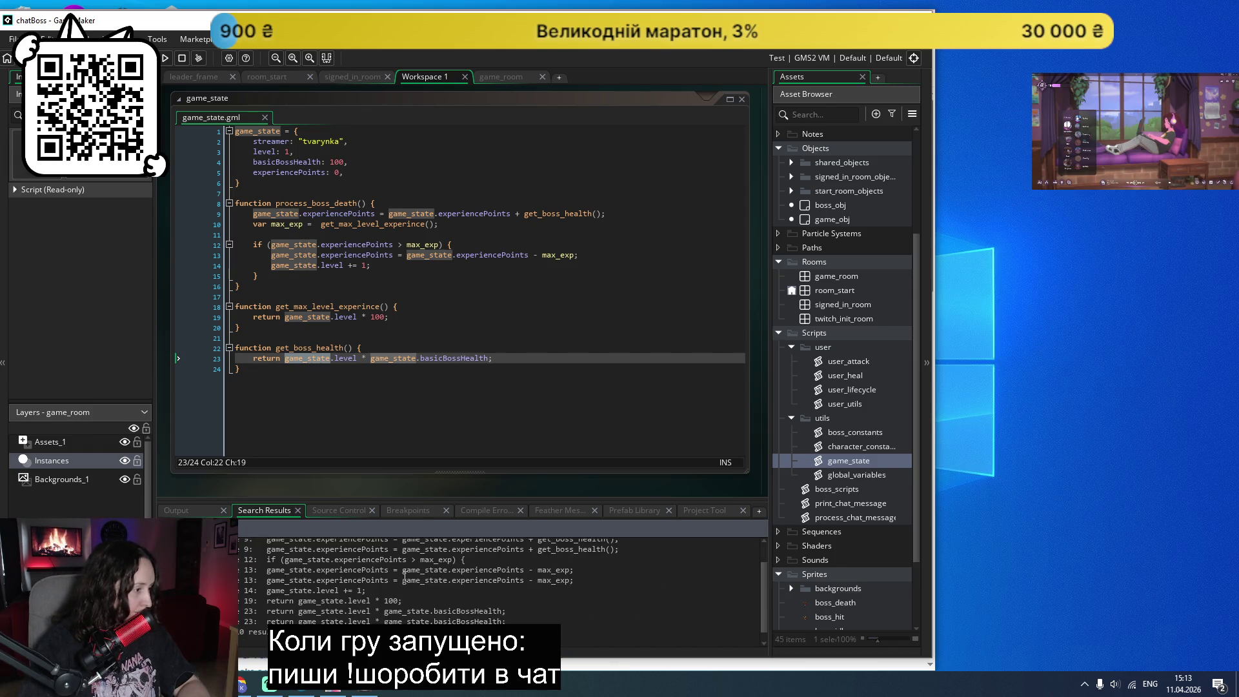
scroll(417, 612, up, 1)
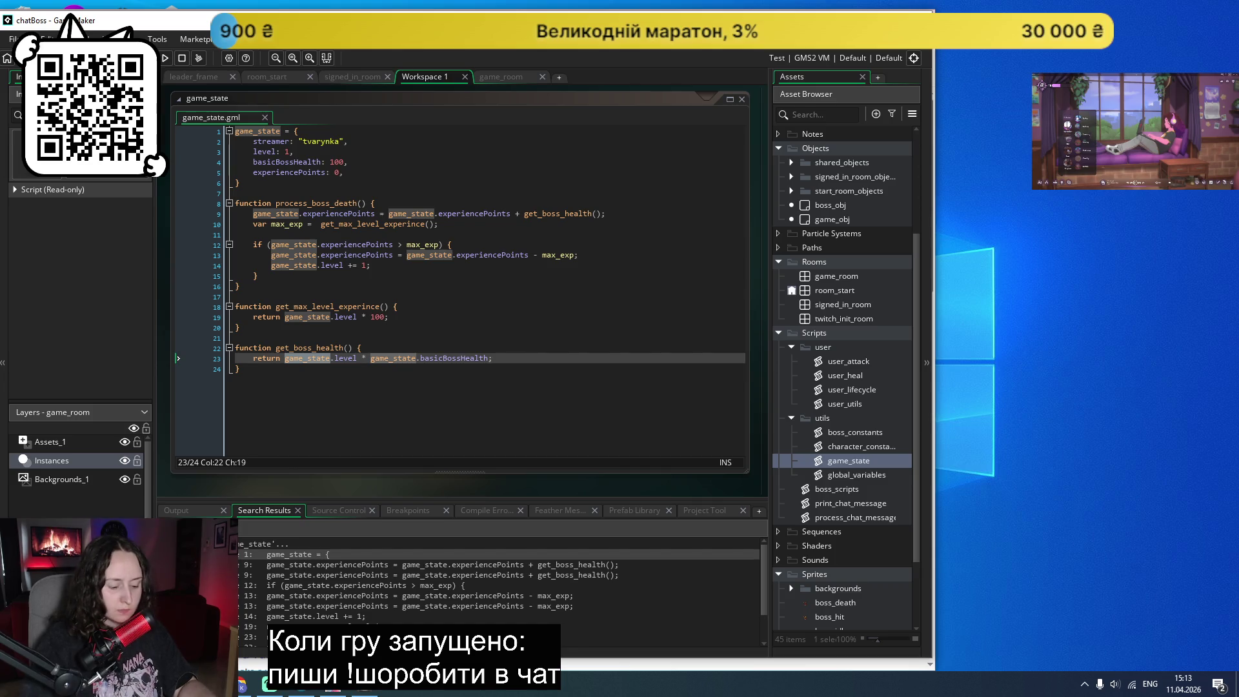
key(Return)
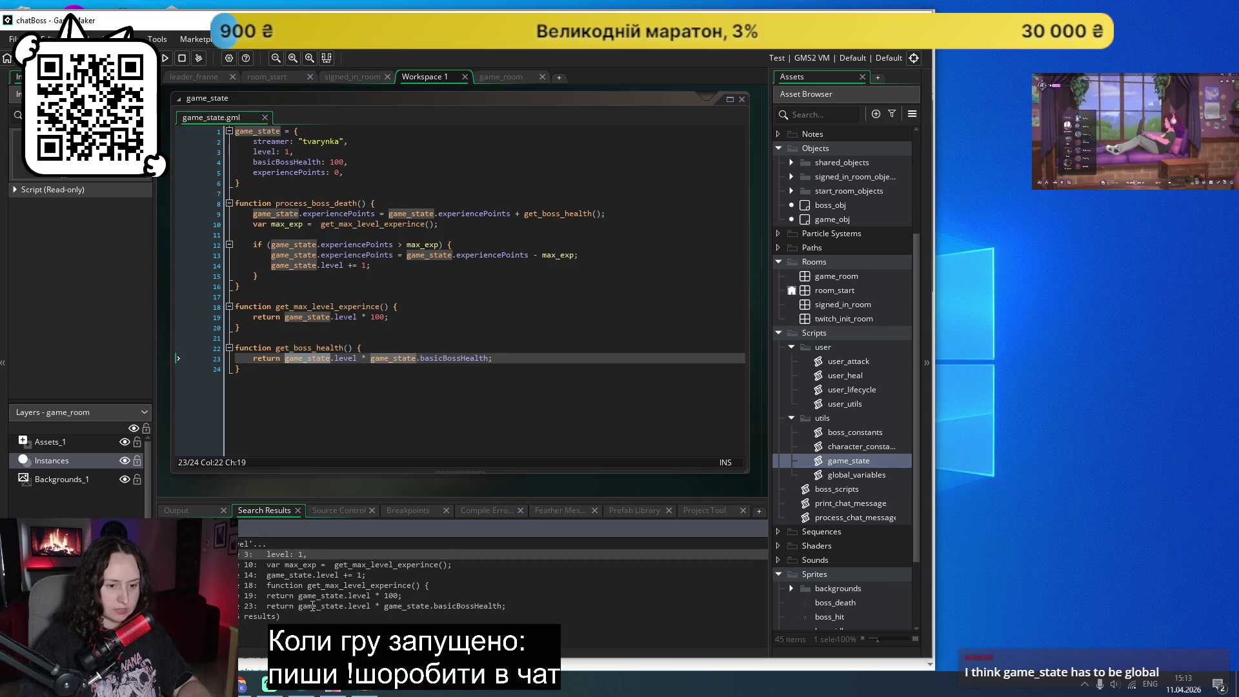
click(473, 317)
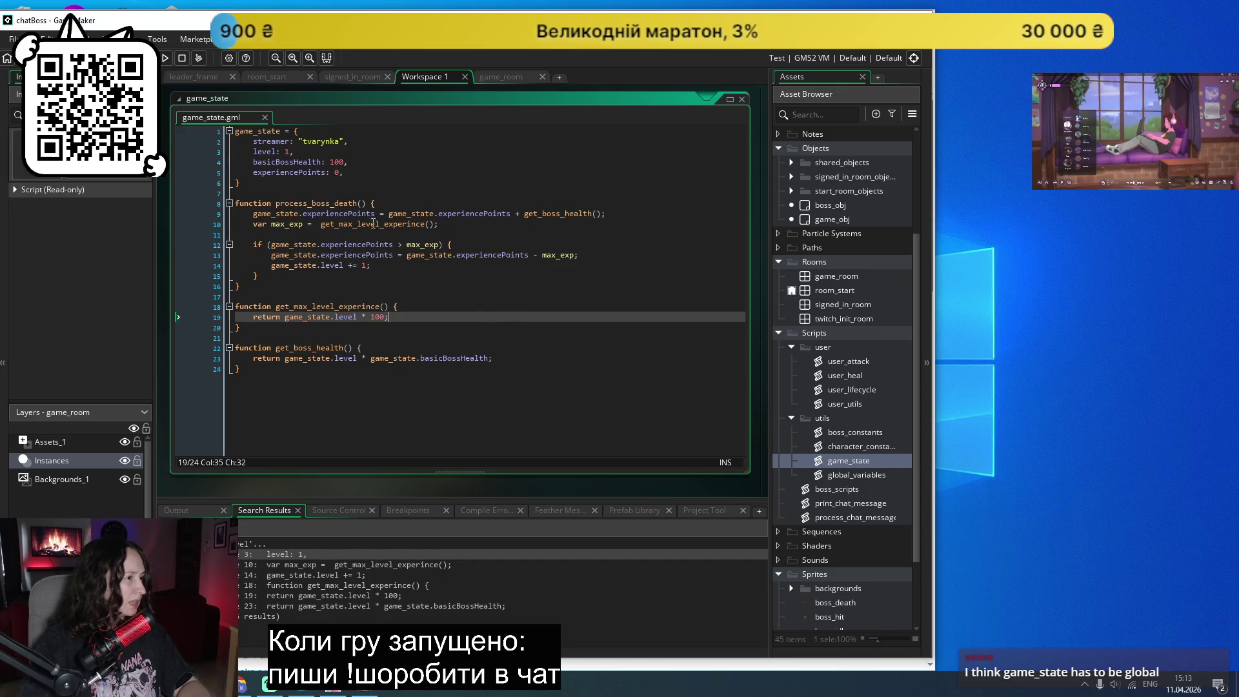
Prefix each game_state with global. on lines 9, 12 and 13 of game_state.gml.
click(253, 216)
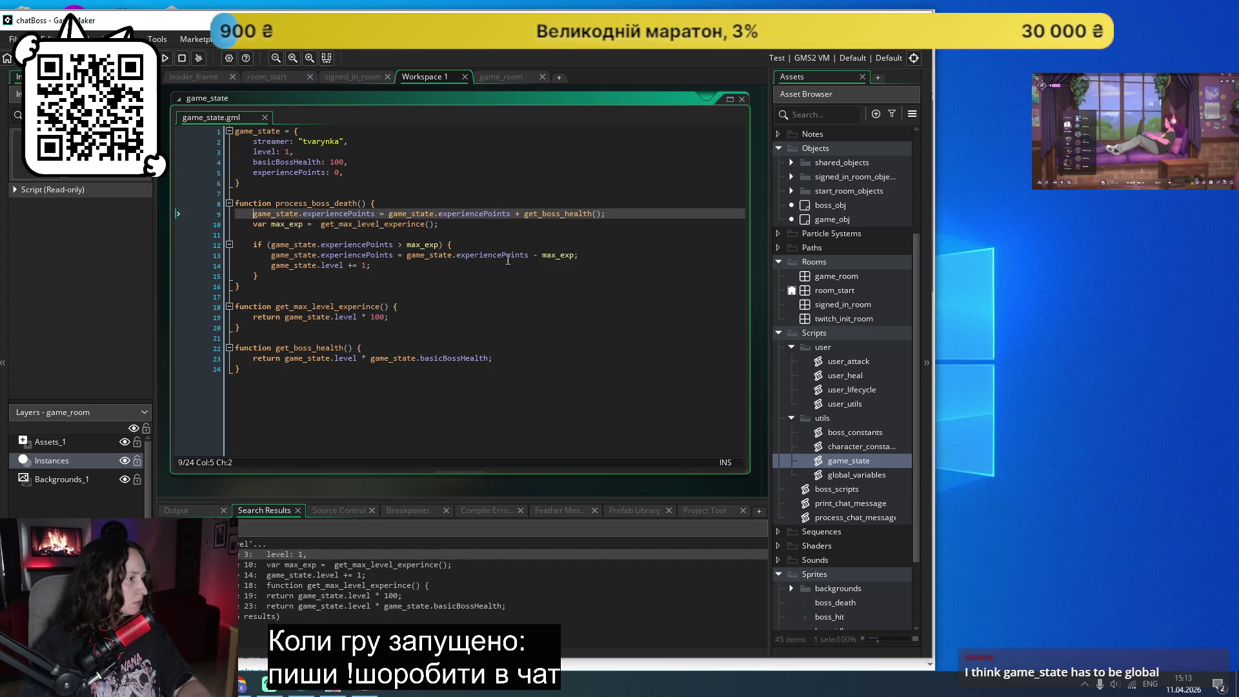
text(global.)
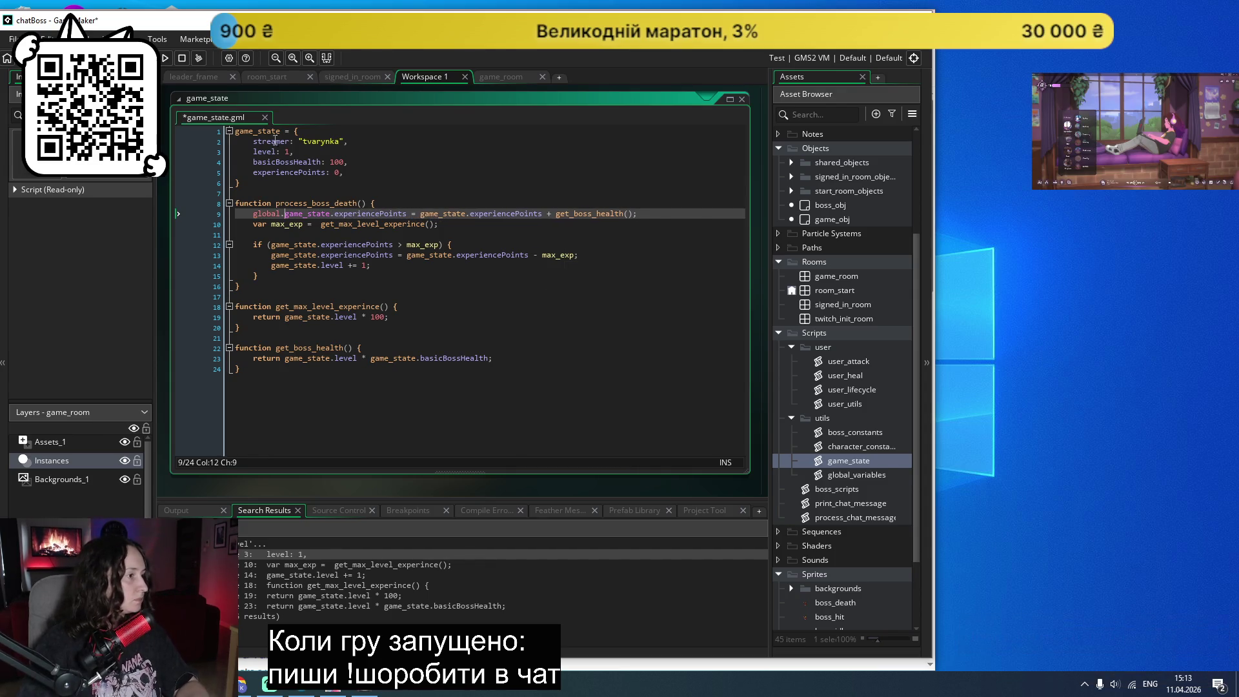
mouse_move(285, 215)
drag(286, 215, 253, 215)
key(ctrl+c)
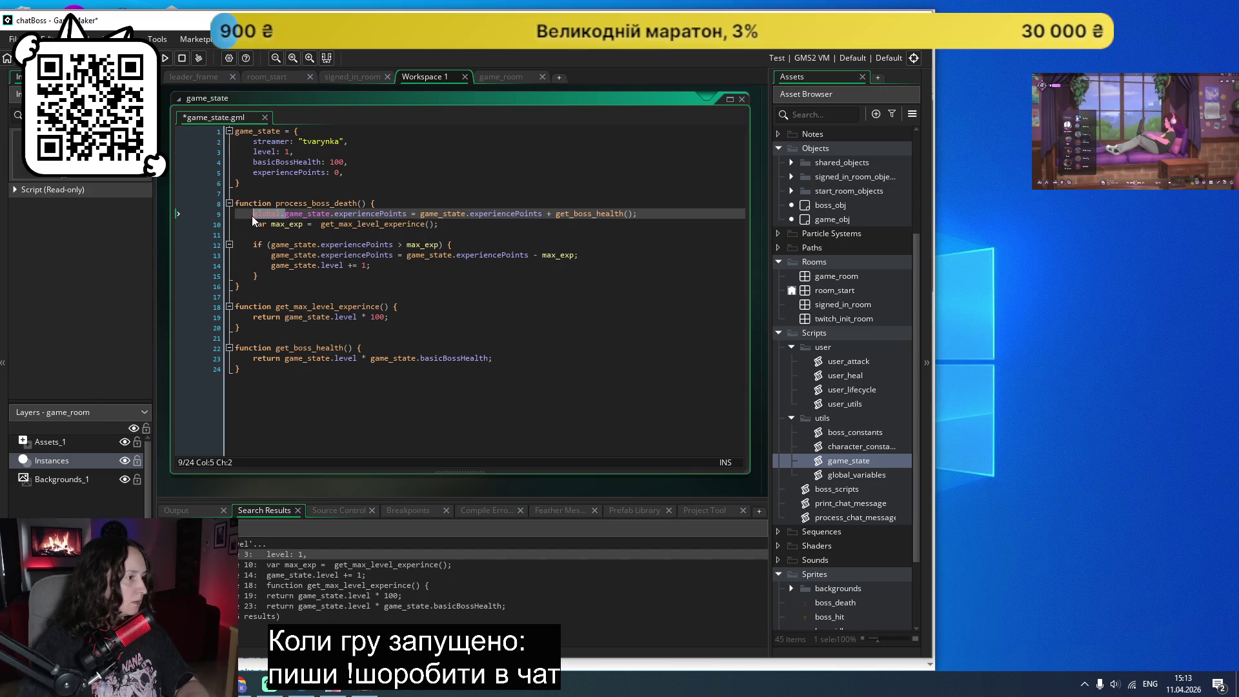
click(419, 215)
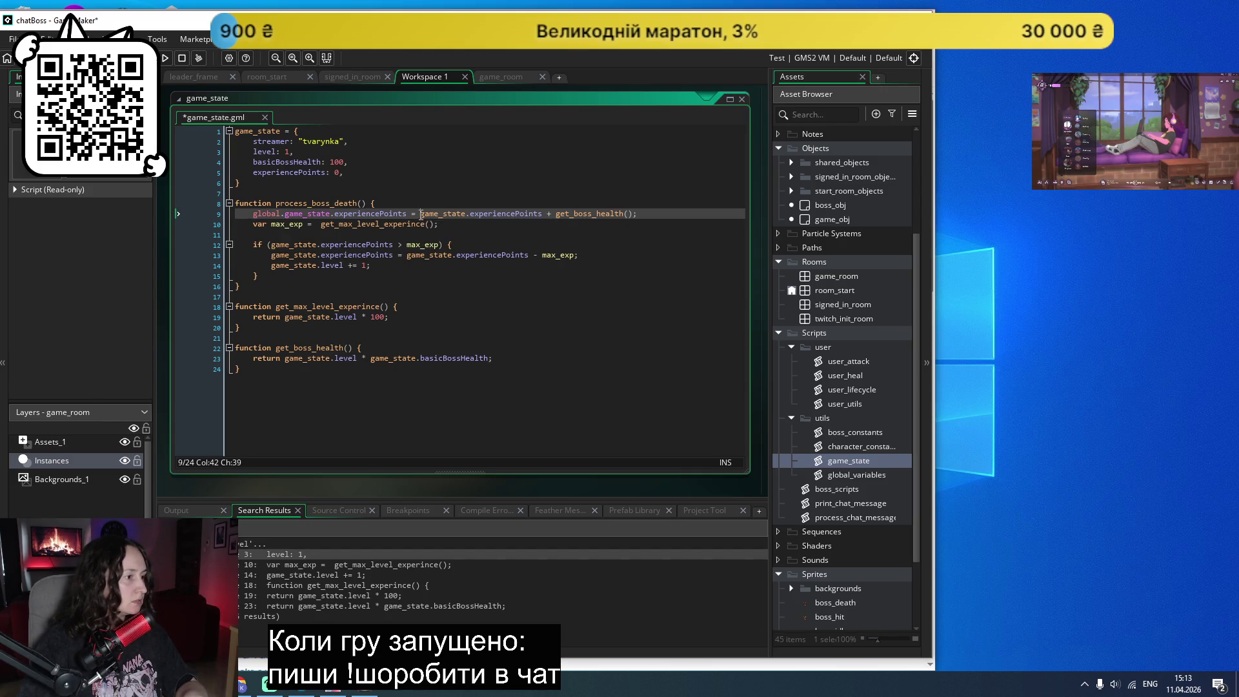
key(ctrl+v)
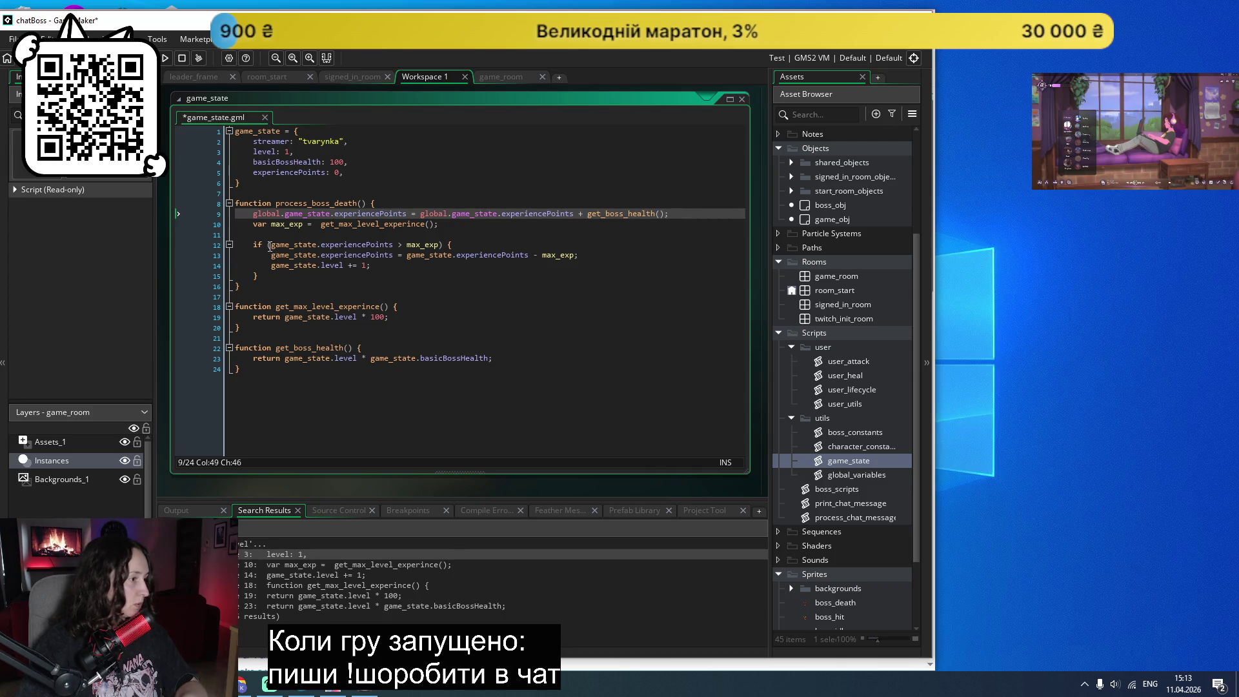
click(269, 246)
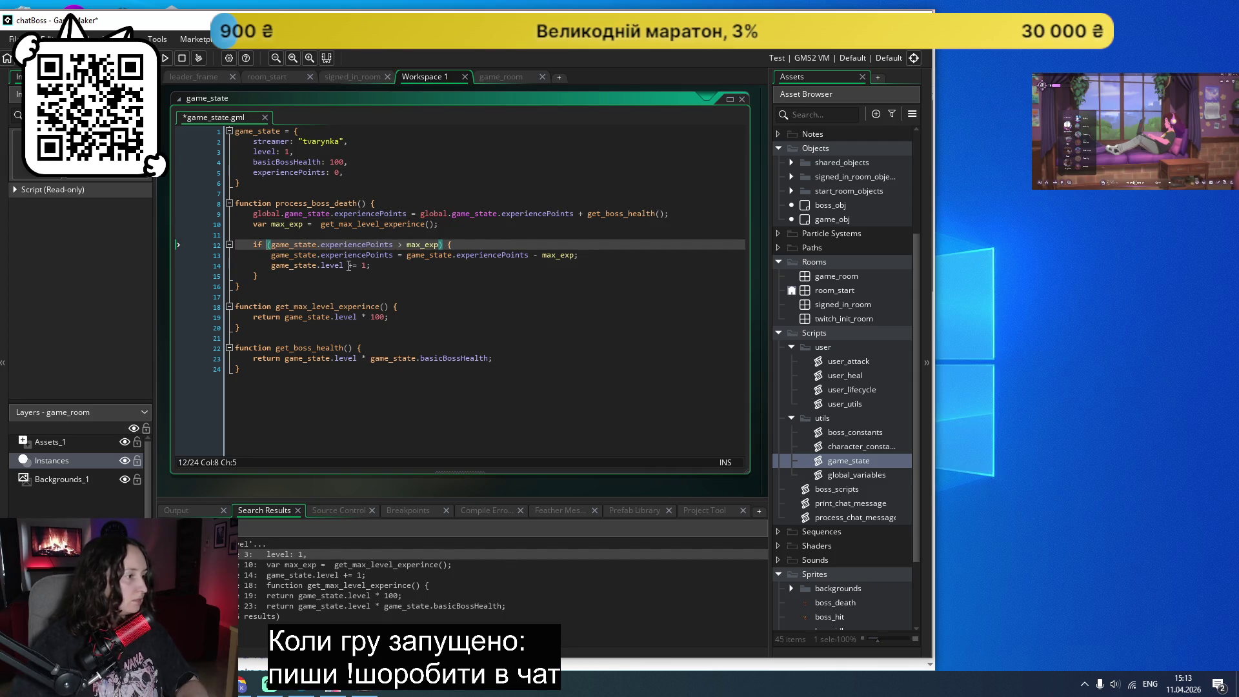
key(ctrl+v)
key(Down)
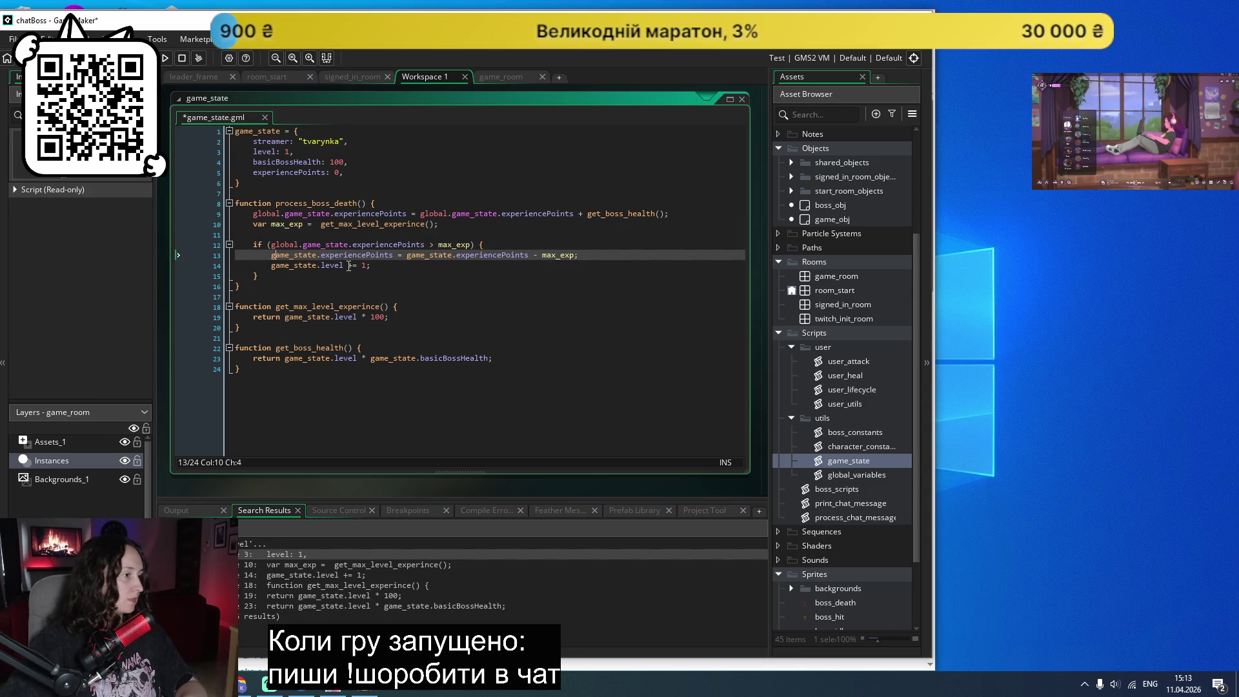
key(Left)
key(ctrl+v)
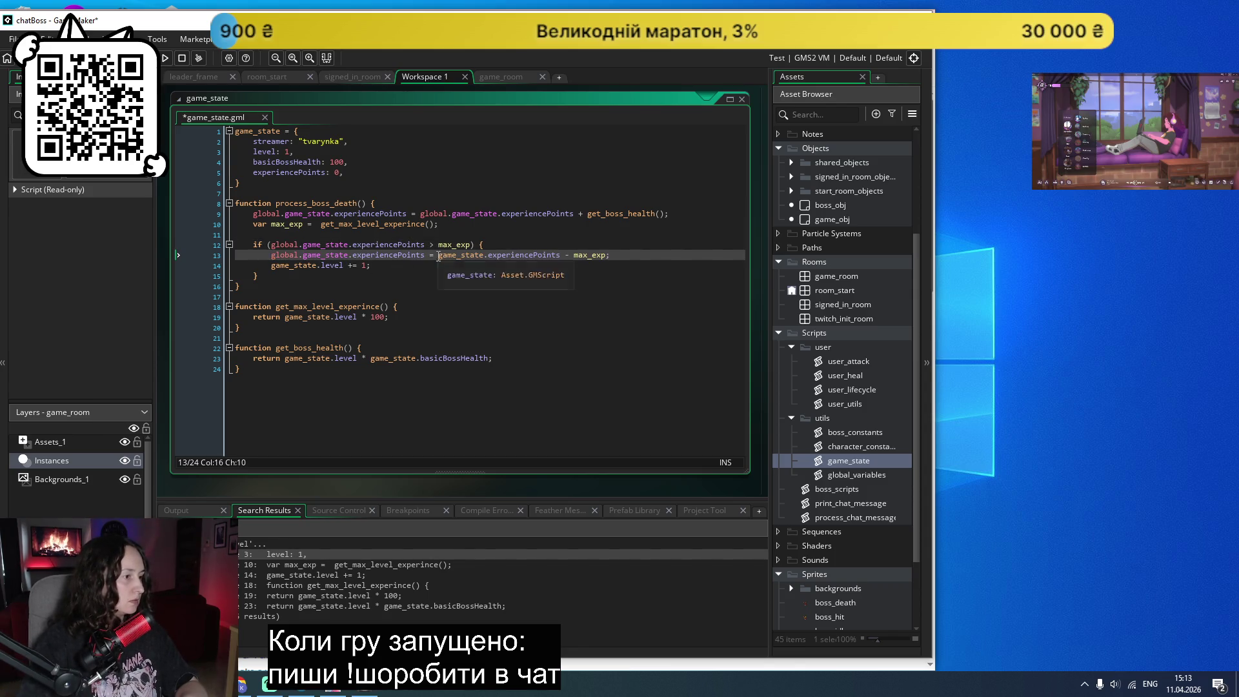
click(438, 255)
key(ctrl+v)
Prefix game_state with global. on lines 14, 19 and 23, save the script, and run the game.
click(271, 266)
key(ctrl+v)
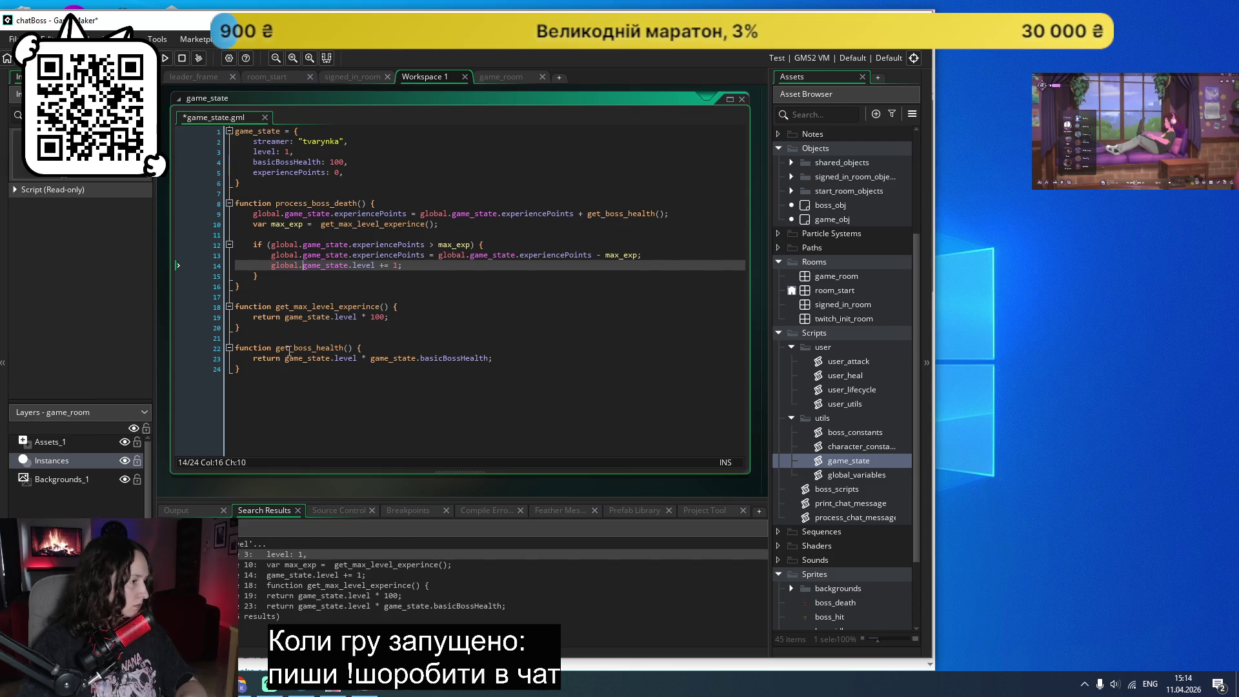
click(285, 316)
key(ctrl+v)
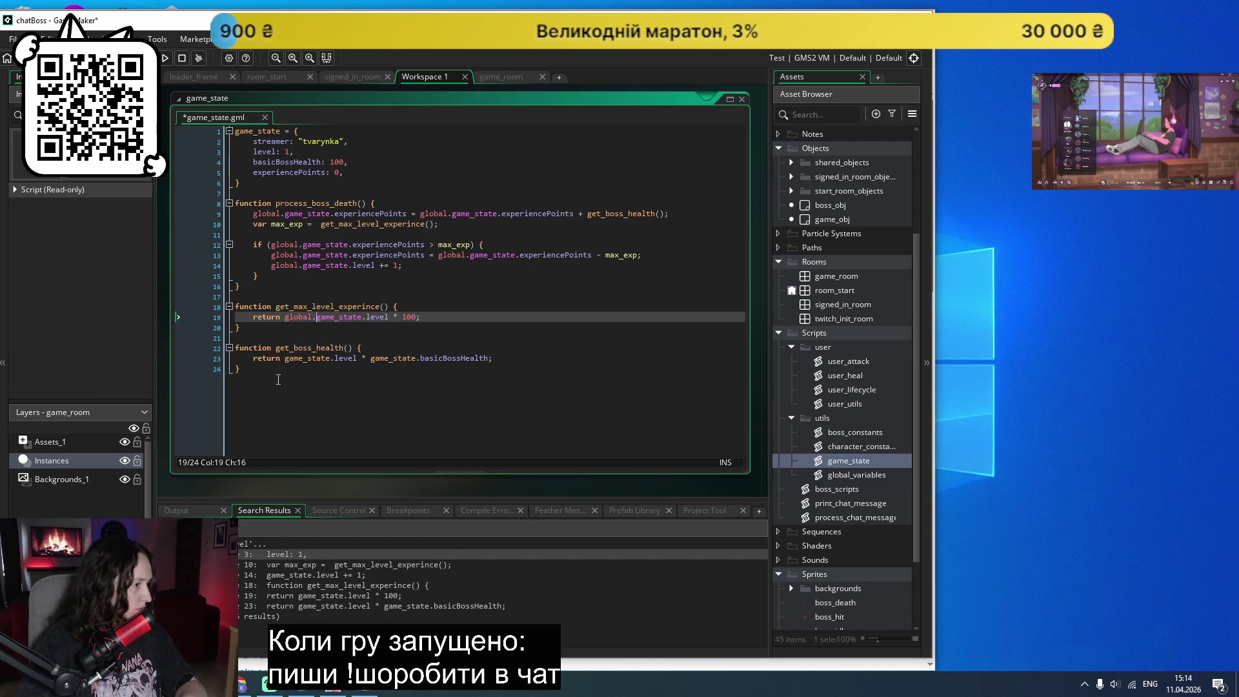
click(285, 358)
key(ctrl+v)
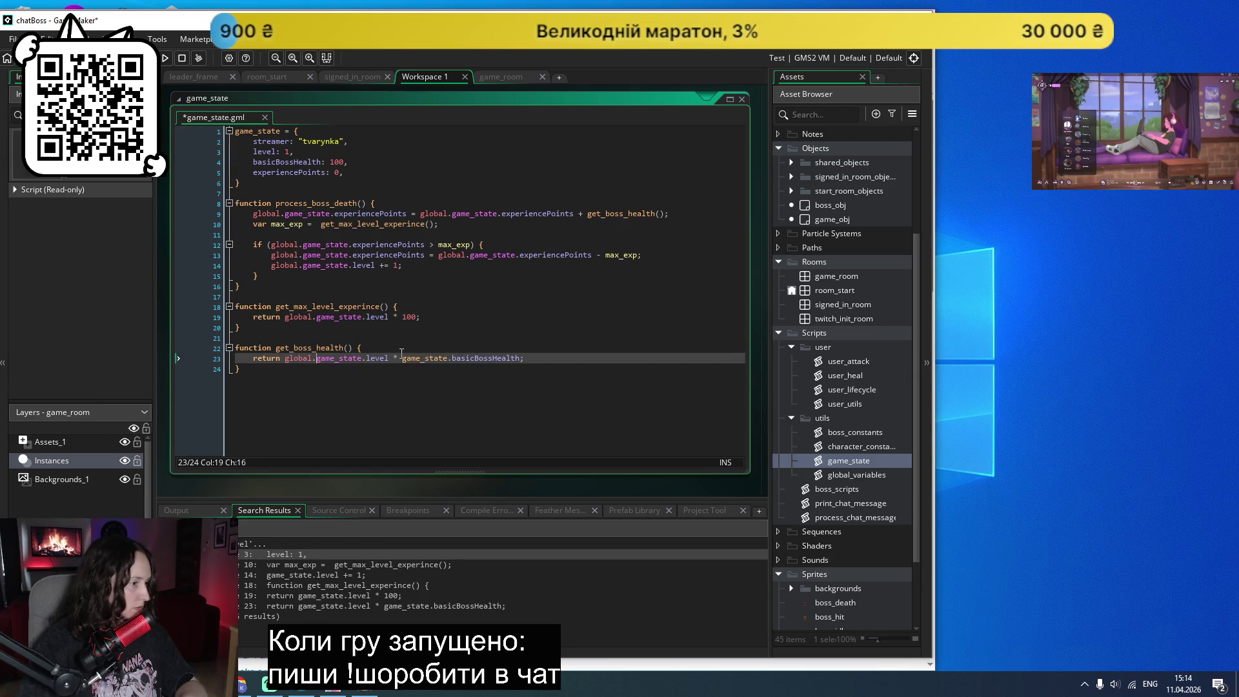
click(402, 358)
key(ctrl+v)
key(ctrl+s)
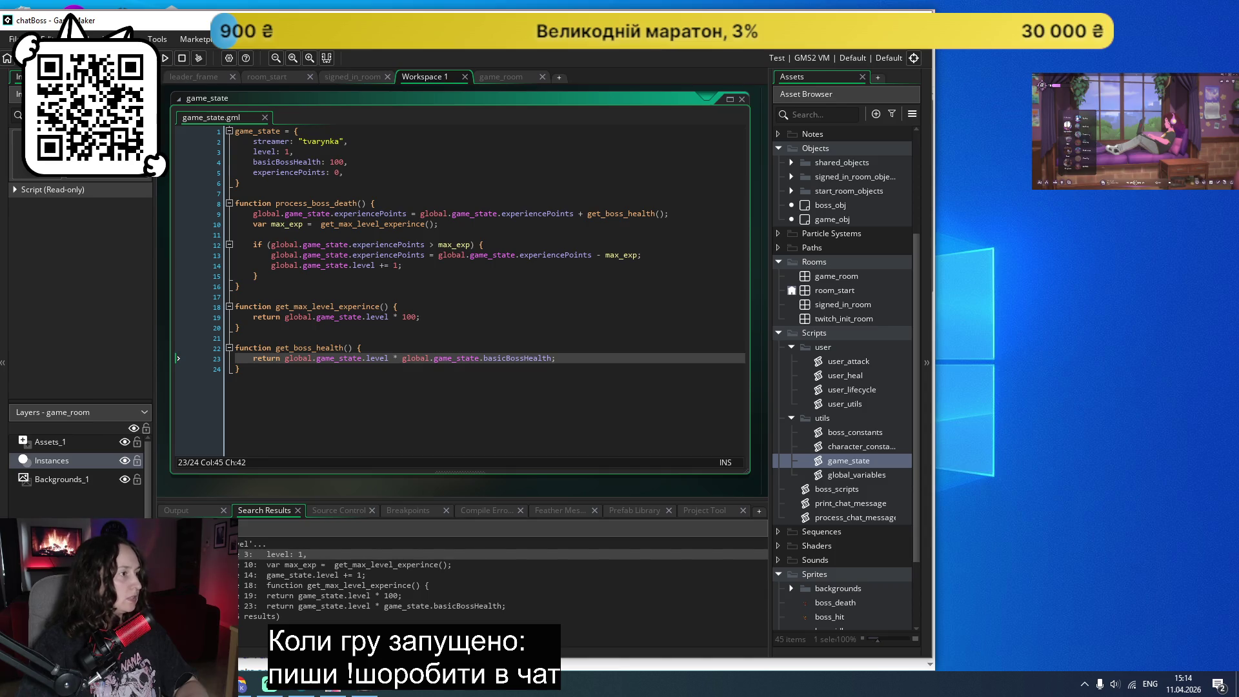
click(164, 57)
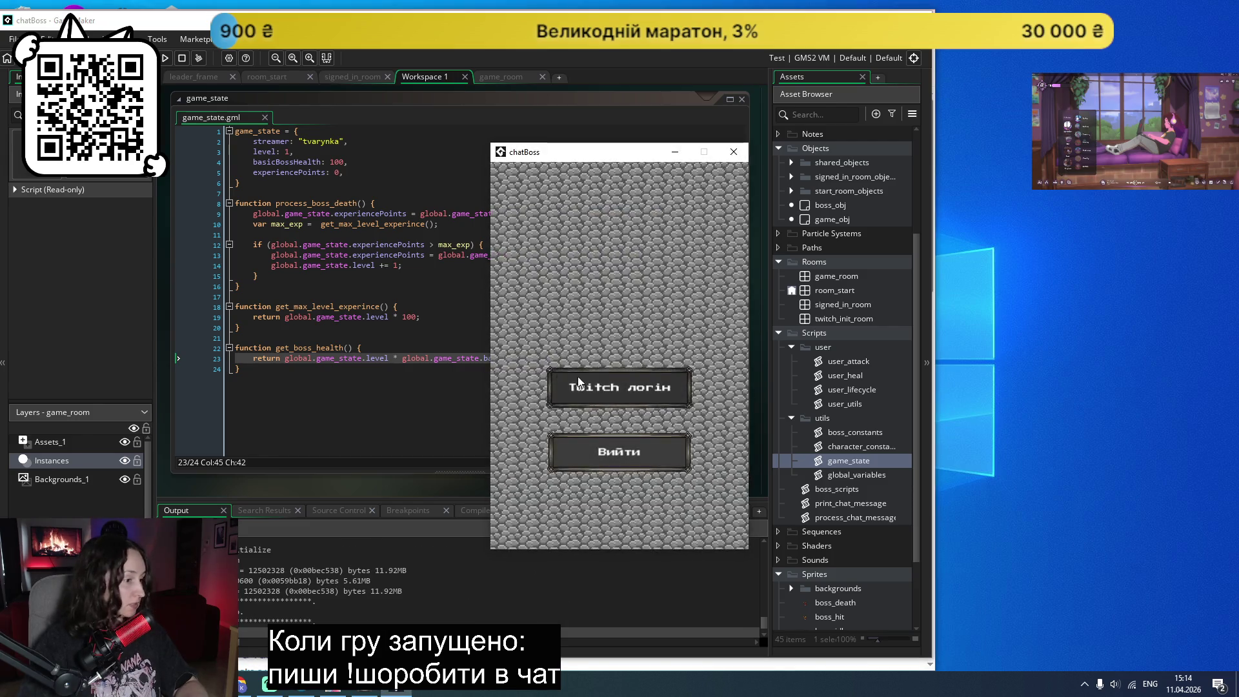
Log in with Twitch, start the game, and move its window to the screen's right side.
click(611, 387)
click(608, 377)
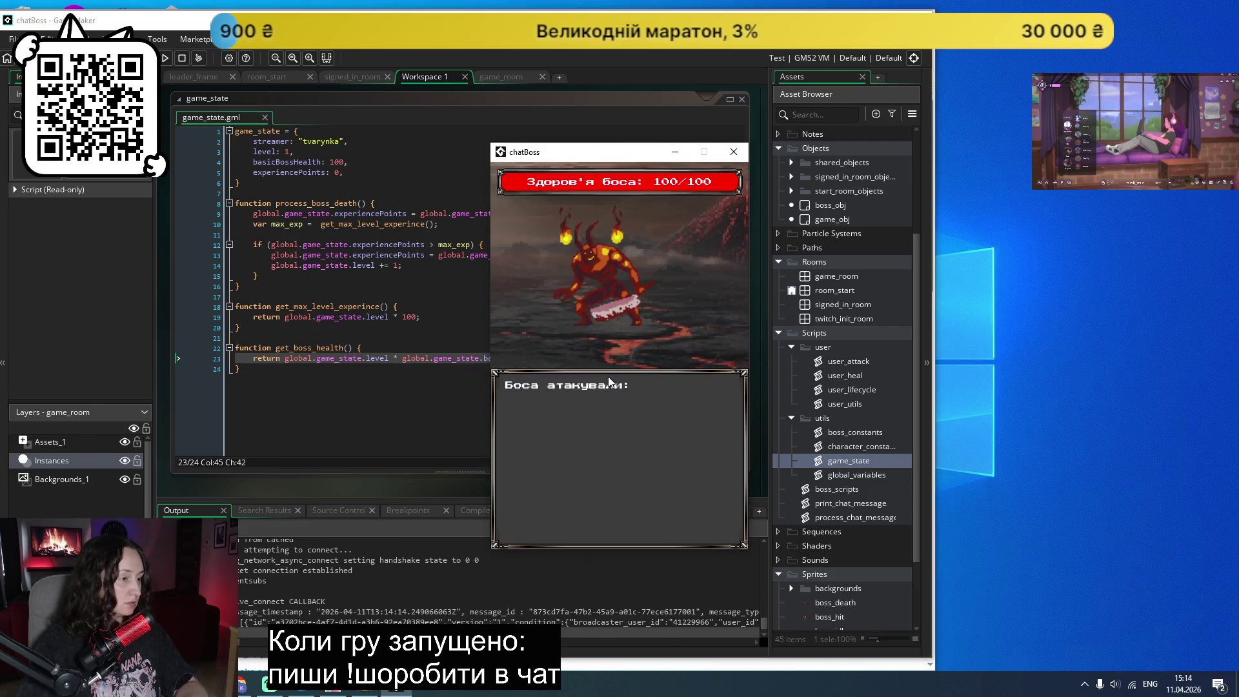
mouse_move(608, 161)
mouse_down()
mouse_move(1016, 202)
mouse_move(1068, 182)
mouse_up()
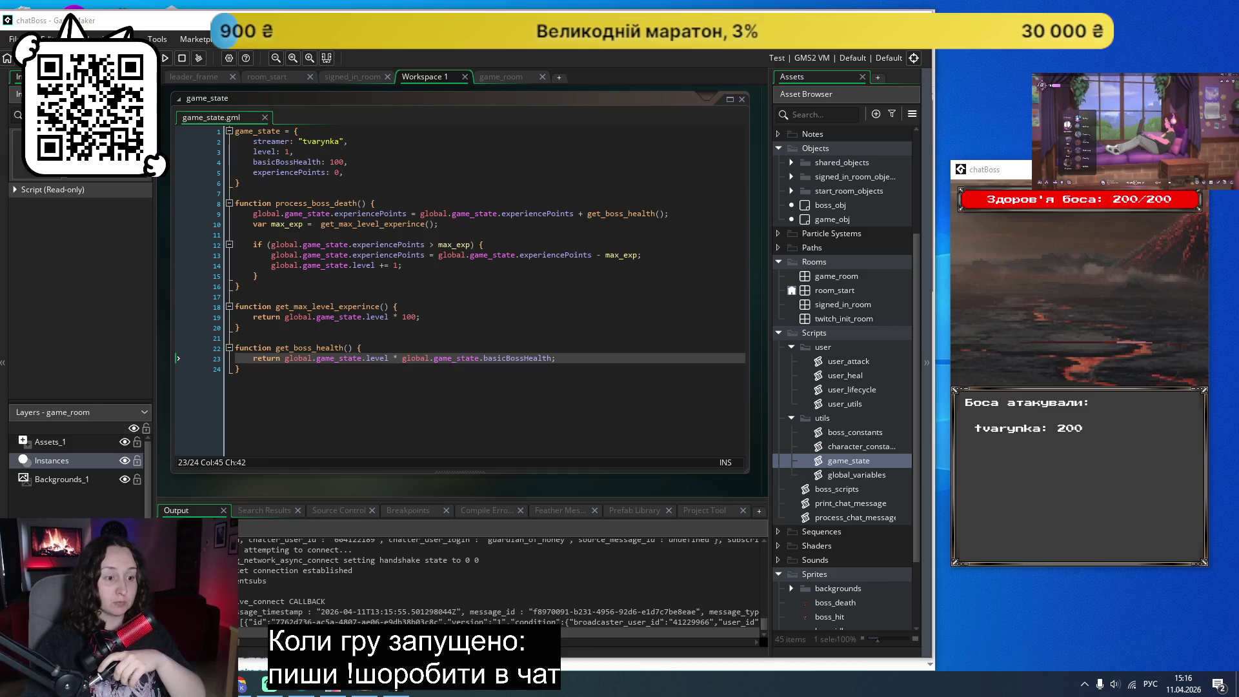
Close the game, change line 12's level-up check to >= max_exp, save, and relaunch.
click(1198, 169)
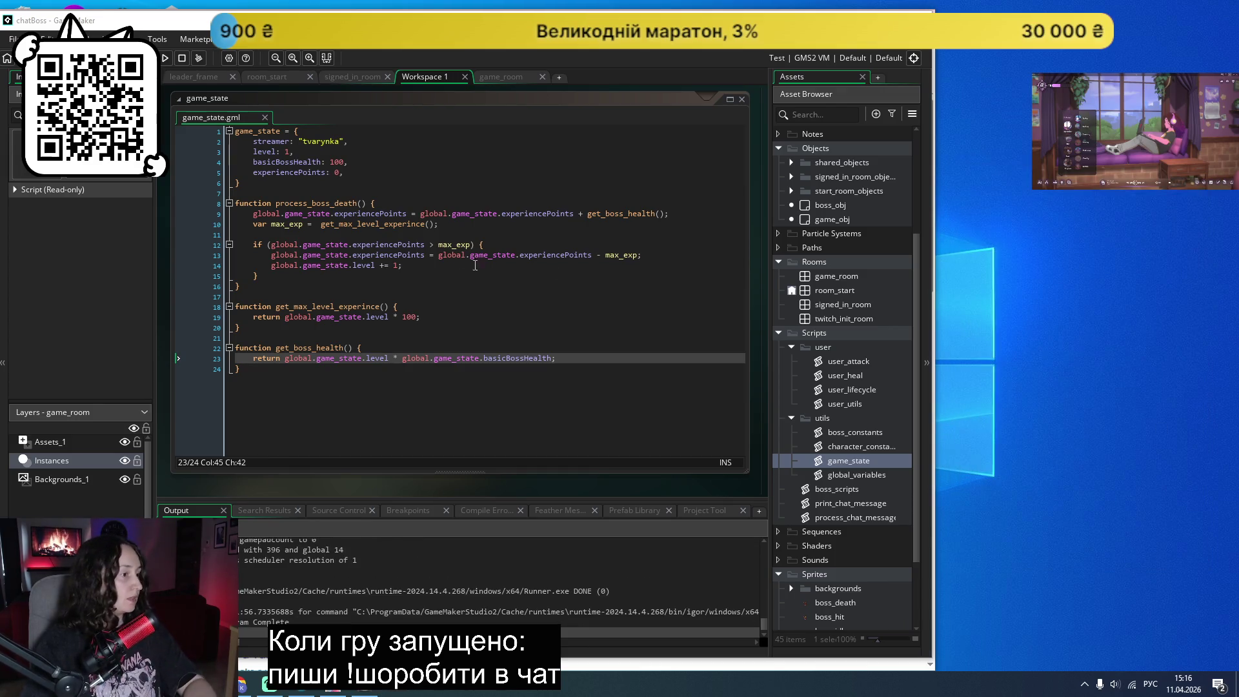
click(436, 246)
text(=)
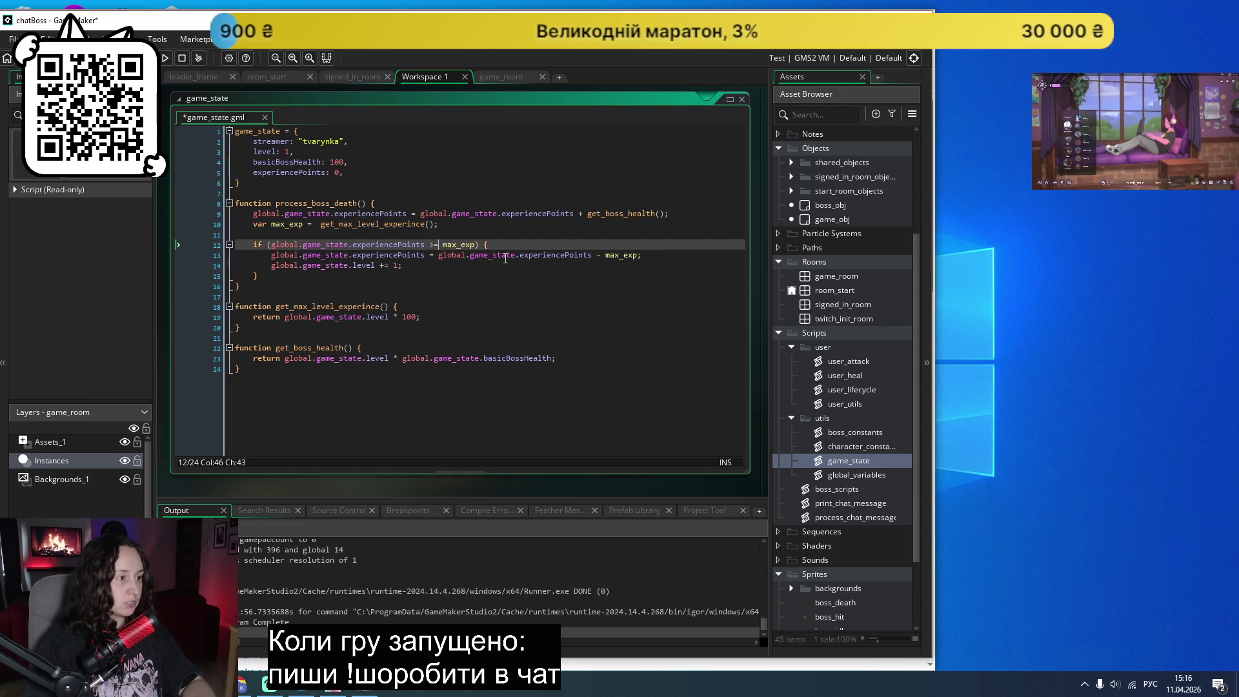
key(ctrl+s)
click(165, 58)
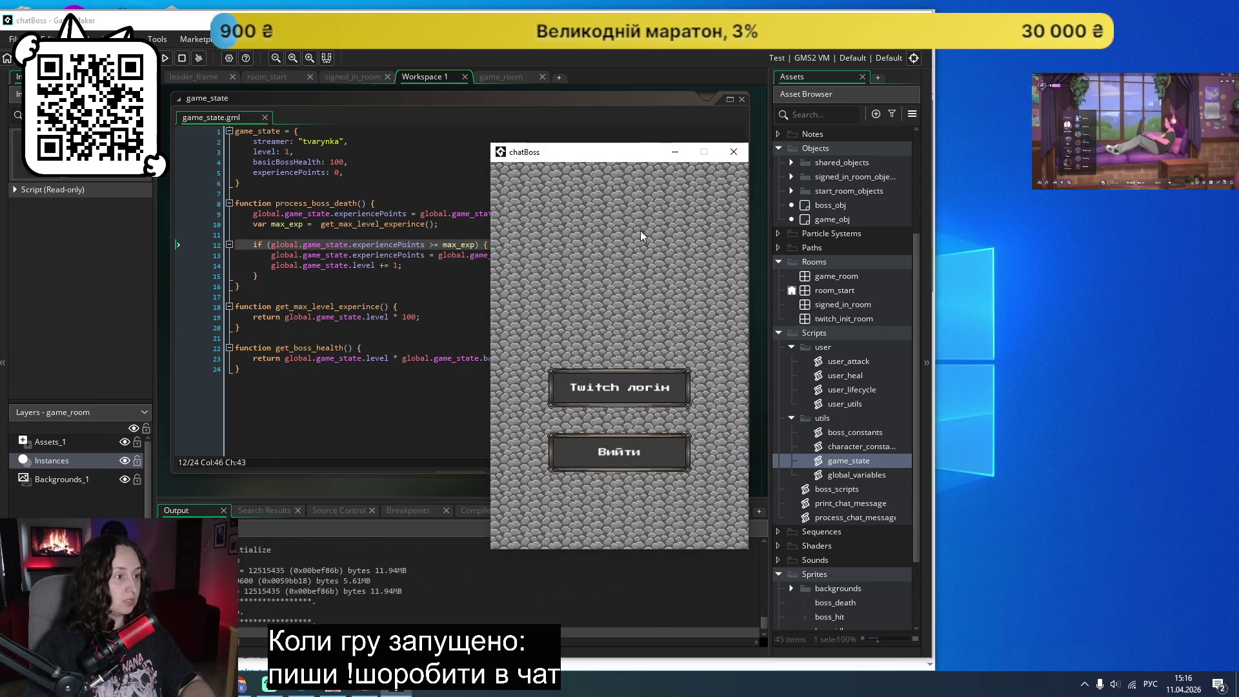
Start the game, move its window right, play-test it, then close it and return to game_state.gml.
click(672, 376)
drag(646, 152, 1103, 161)
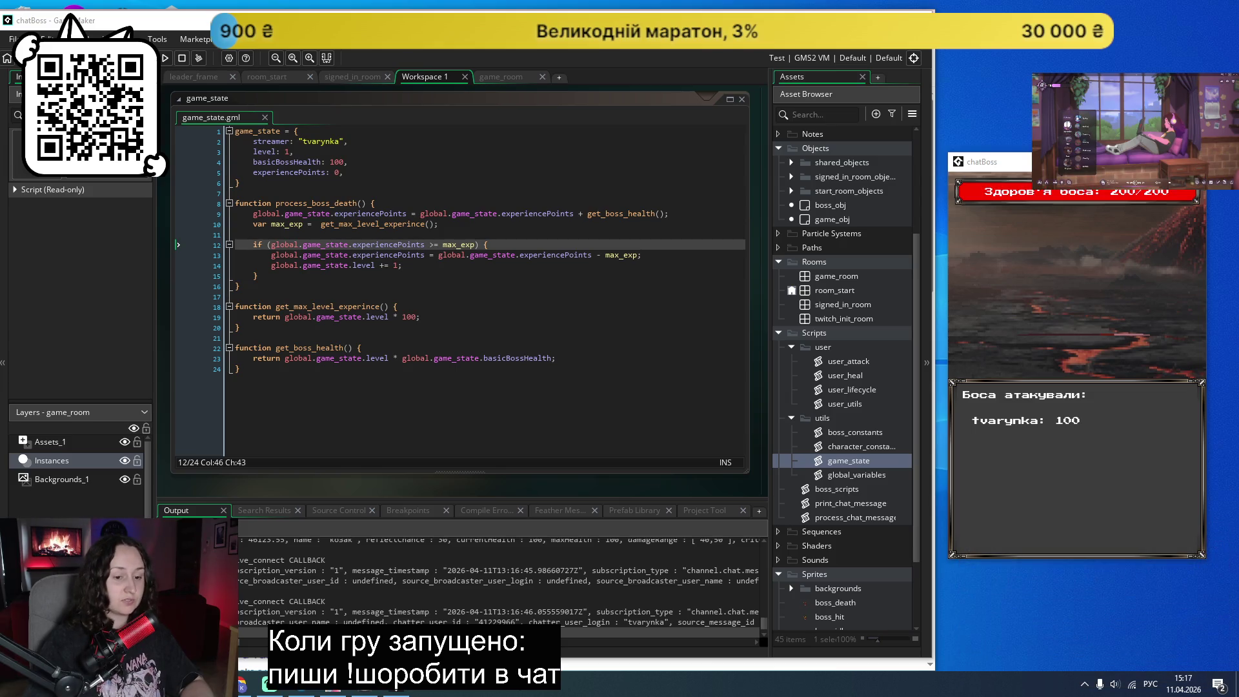
key(alt+F4)
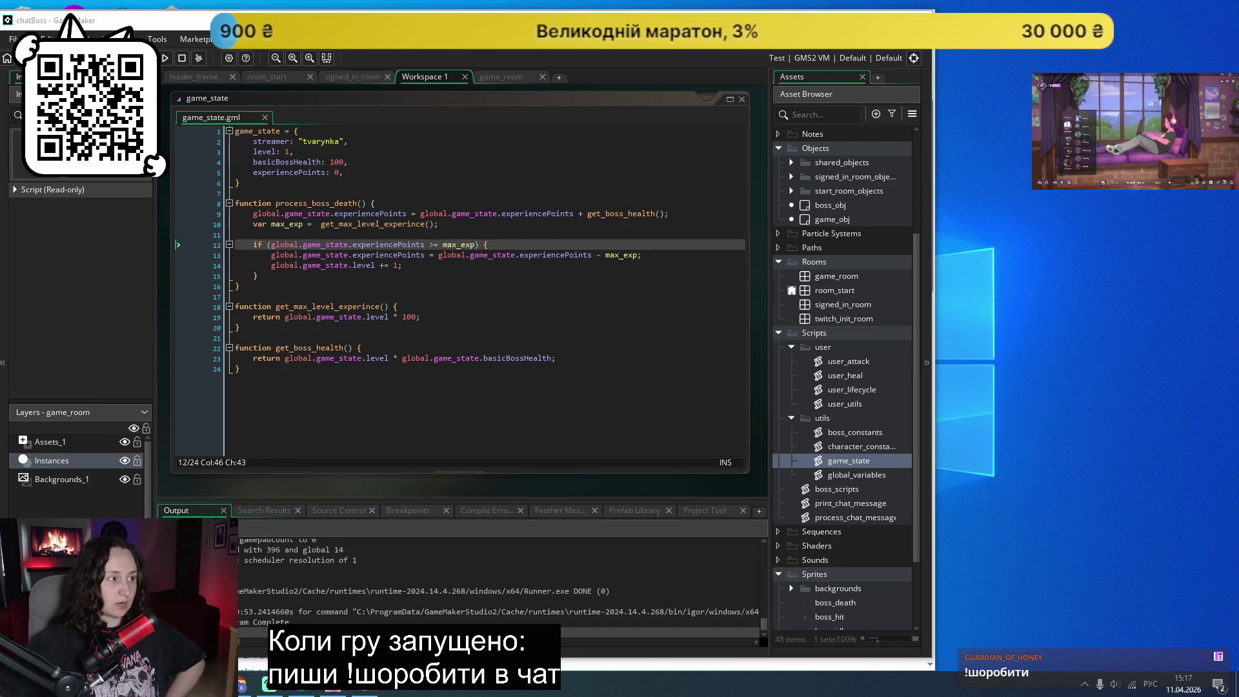
click(595, 386)
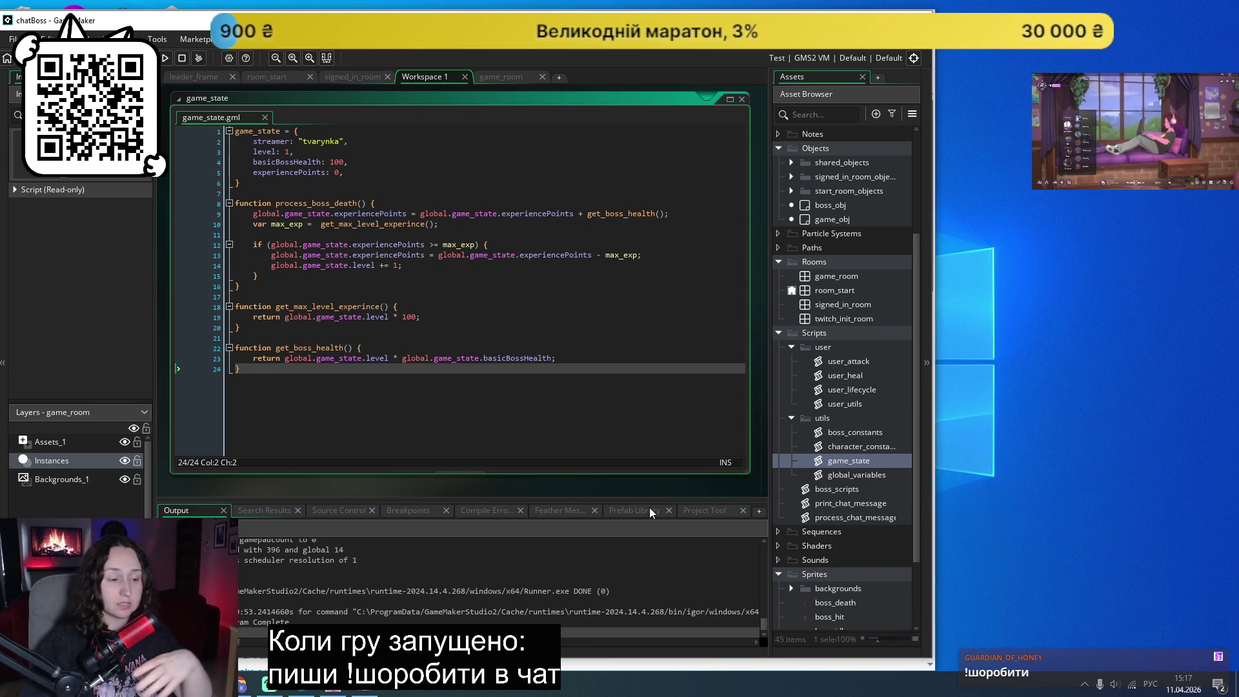
scroll(870, 467, down, 3)
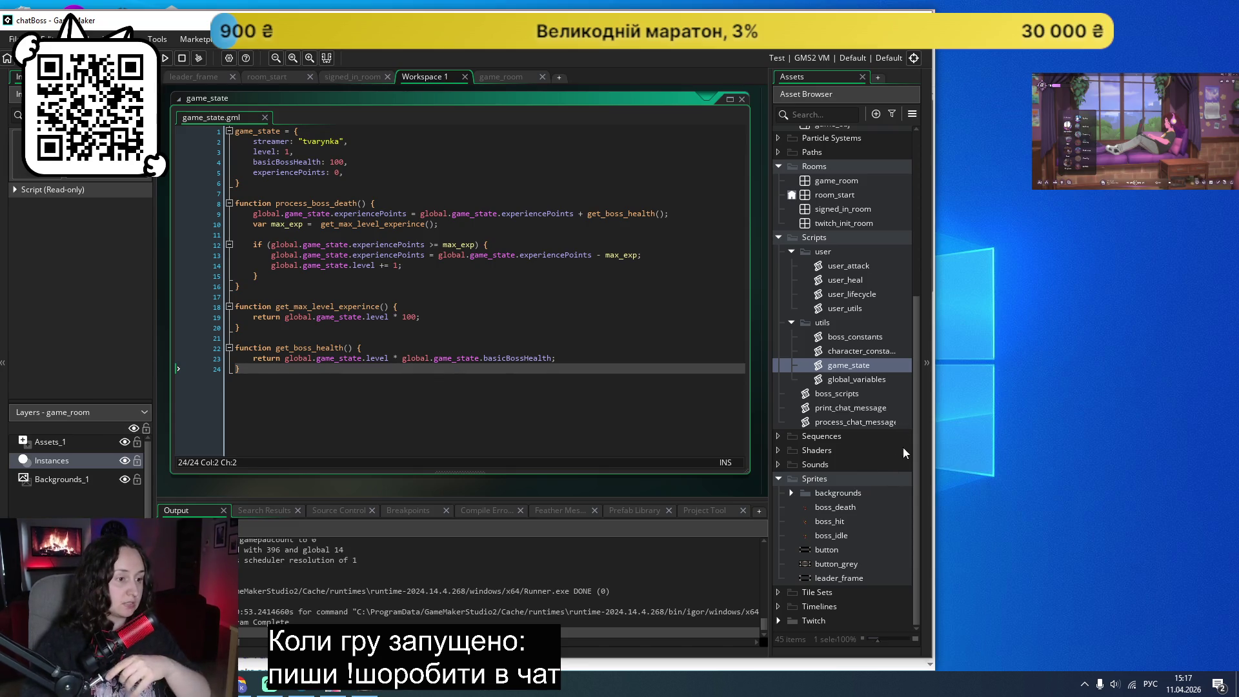
click(856, 396)
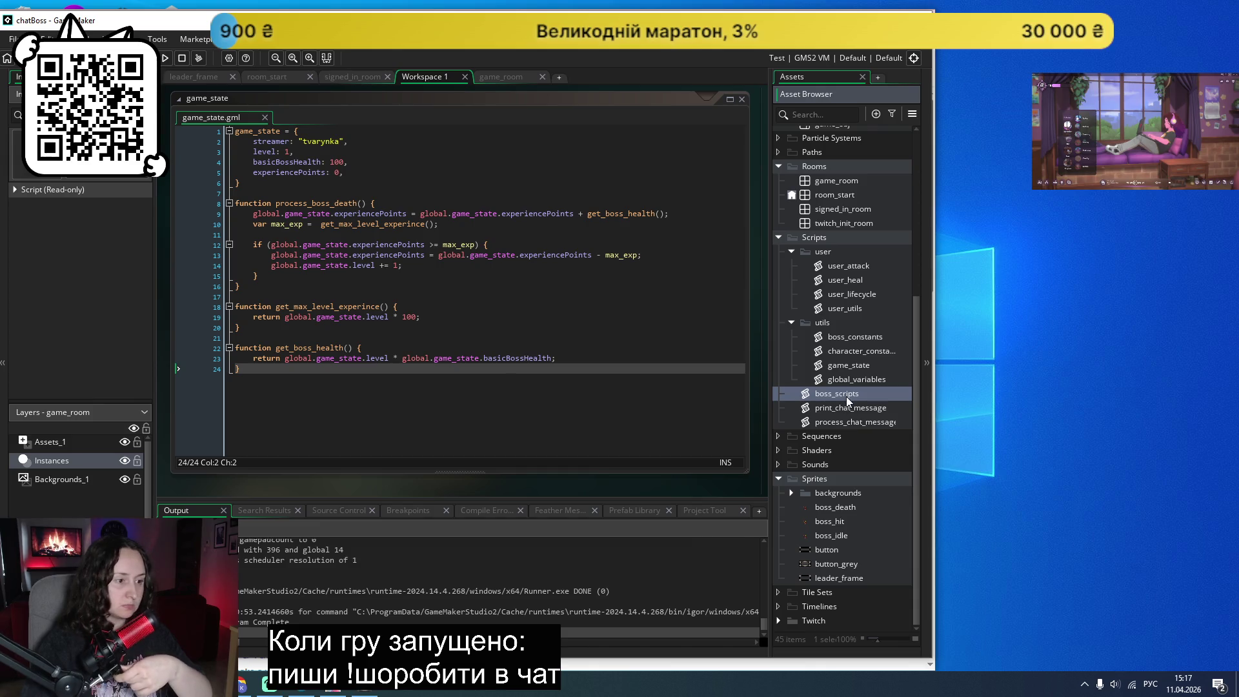
scroll(865, 441, up, 3)
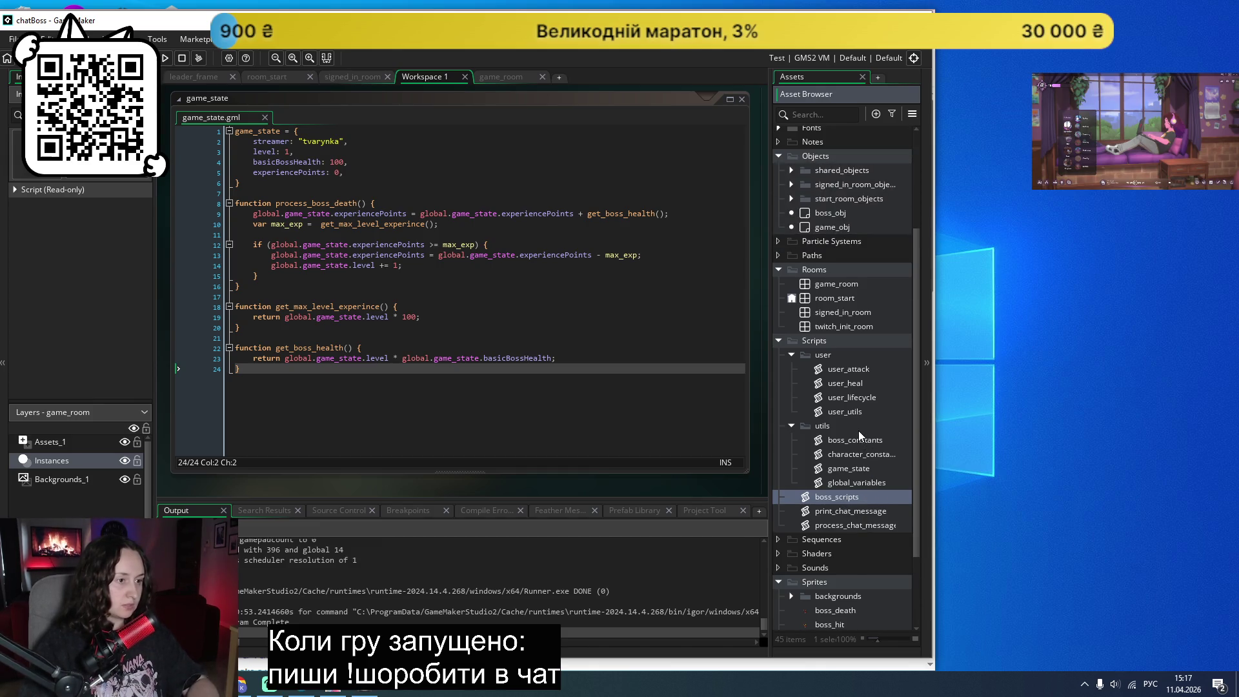
double_click(833, 217)
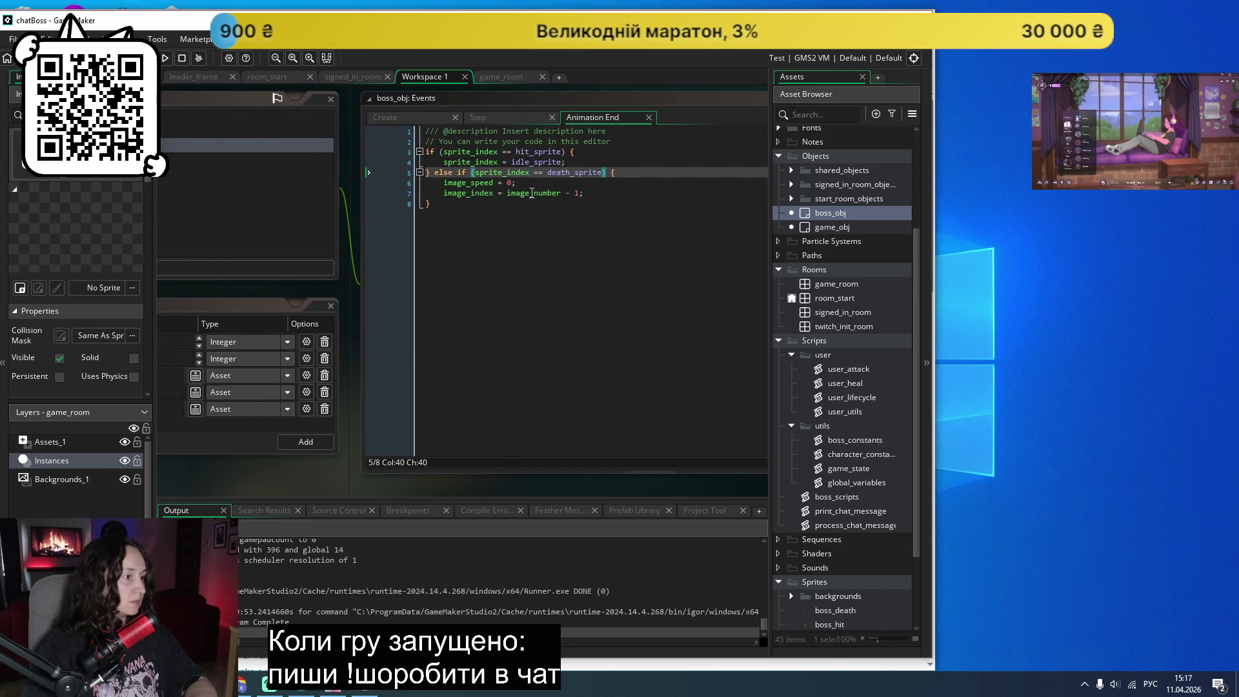
Review boss_obj's Step, Animation End and Create event code, then open the boss_scripts script.
click(514, 118)
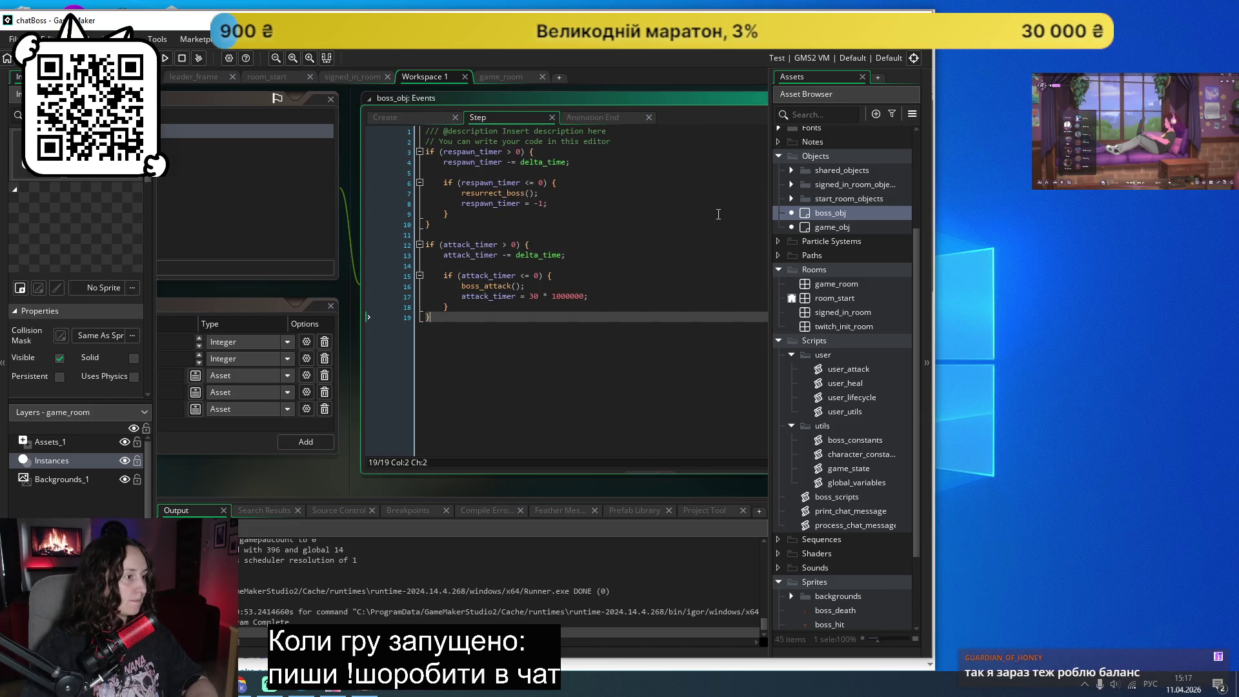
click(602, 118)
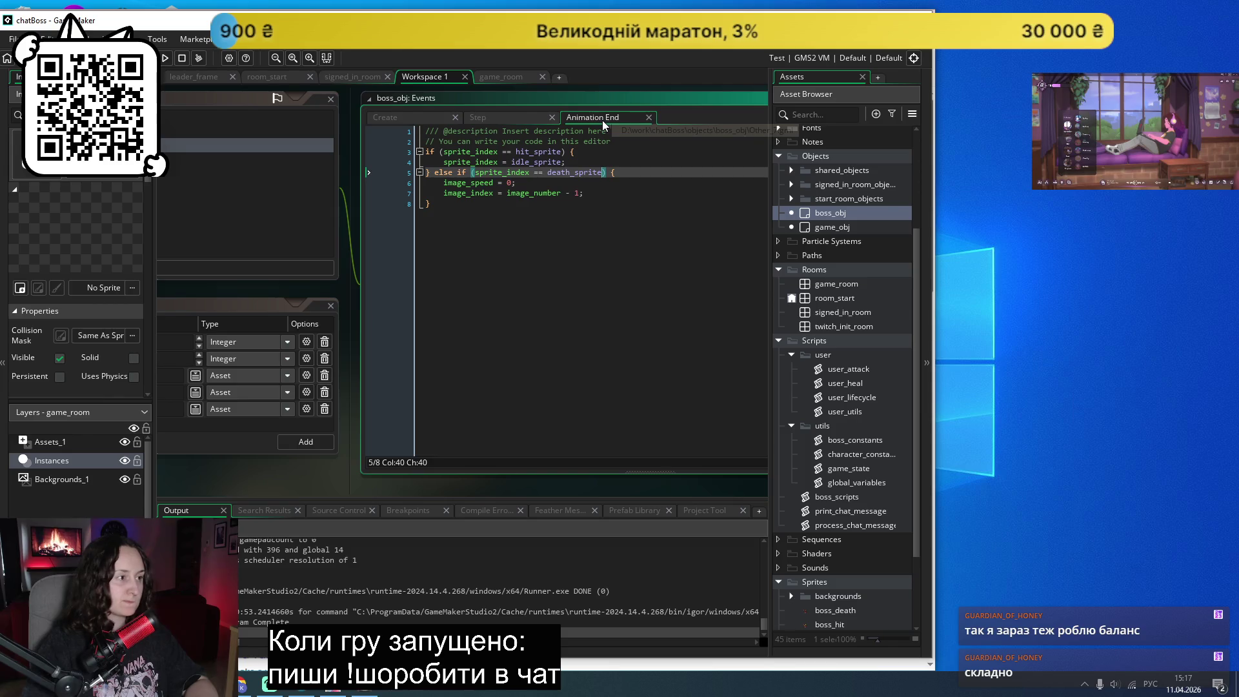
scroll(613, 207, up, 2)
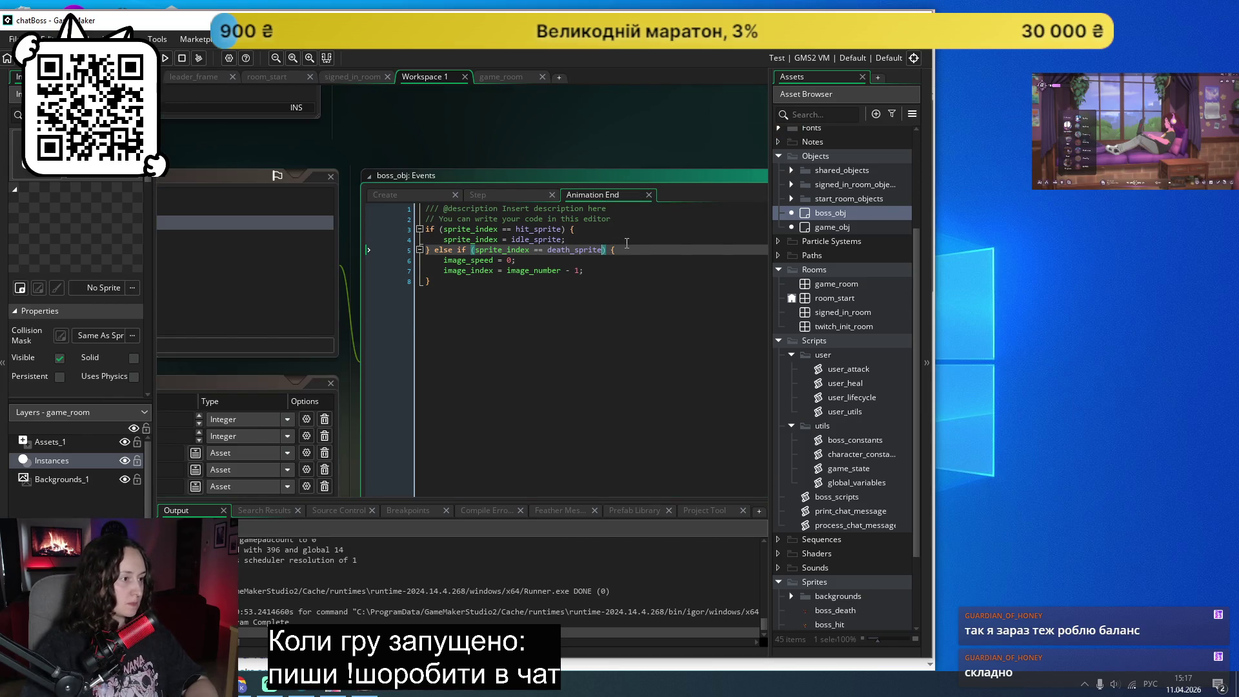
click(400, 192)
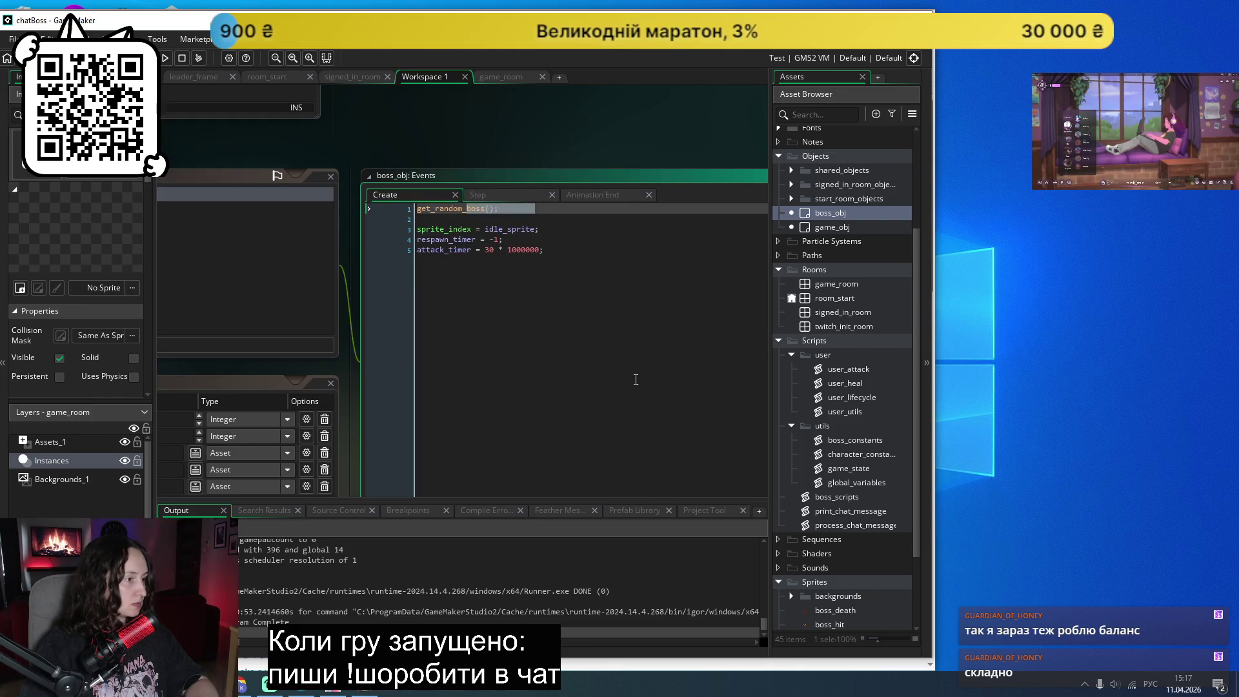
click(629, 358)
scroll(844, 505, down, 3)
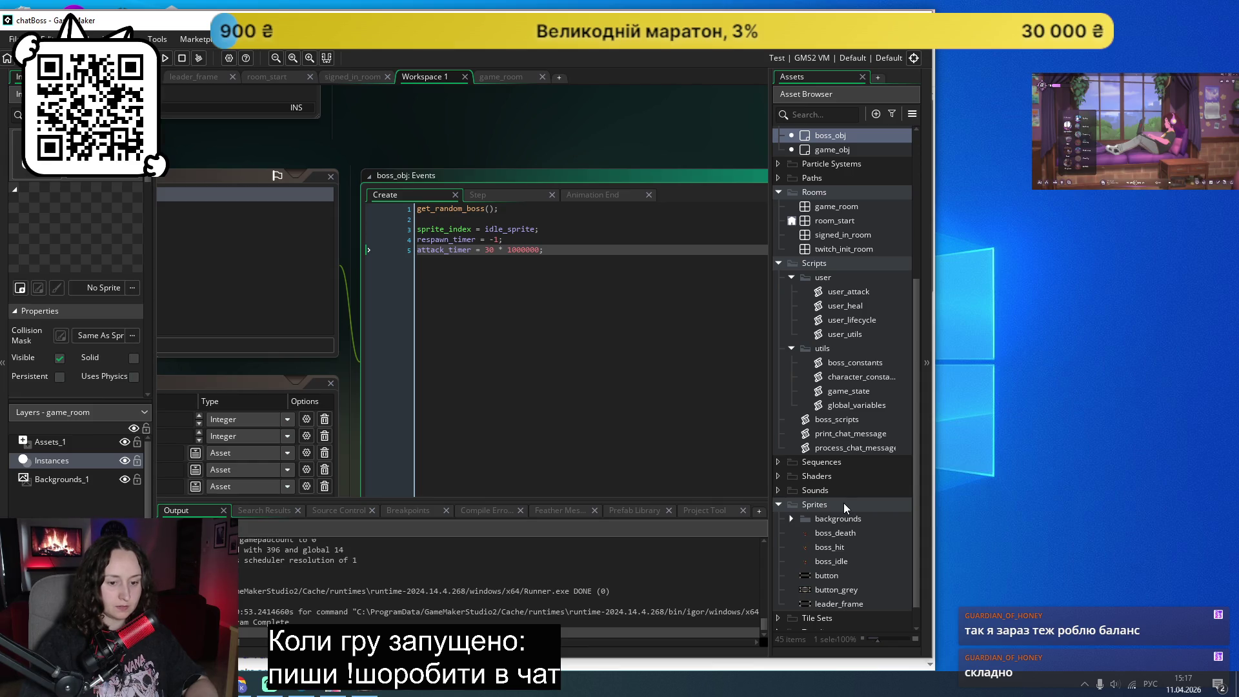
scroll(839, 497, down, 1)
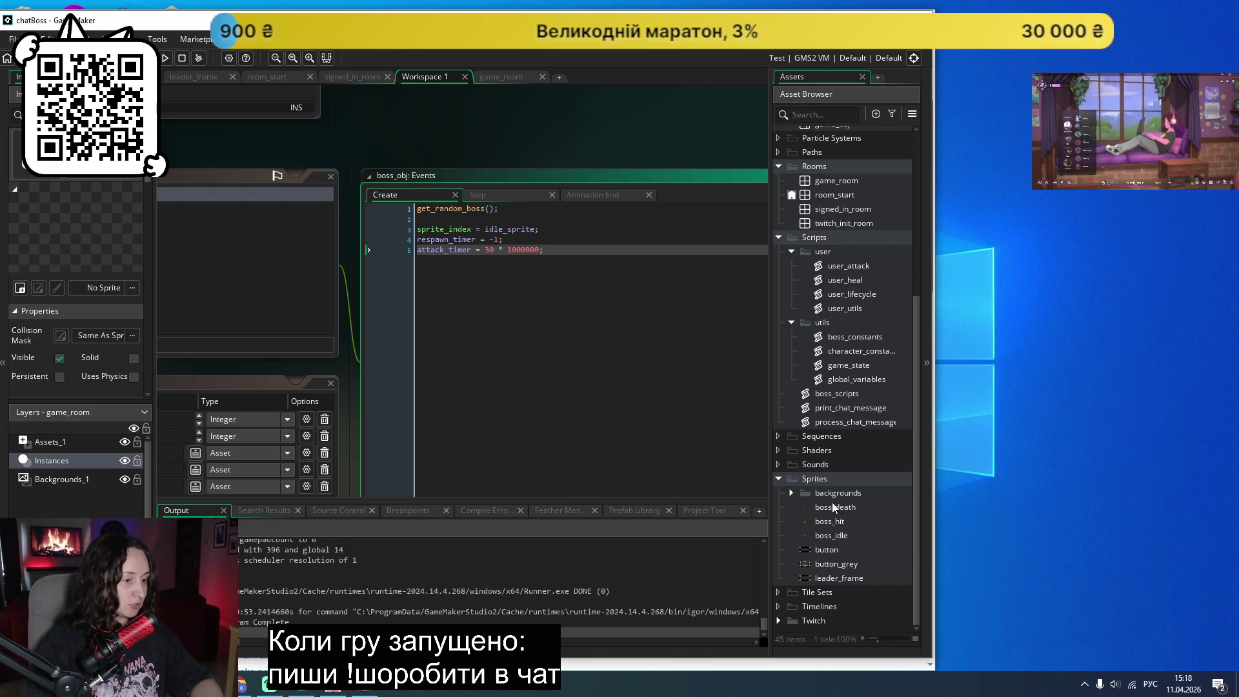
click(834, 395)
double_click(834, 397)
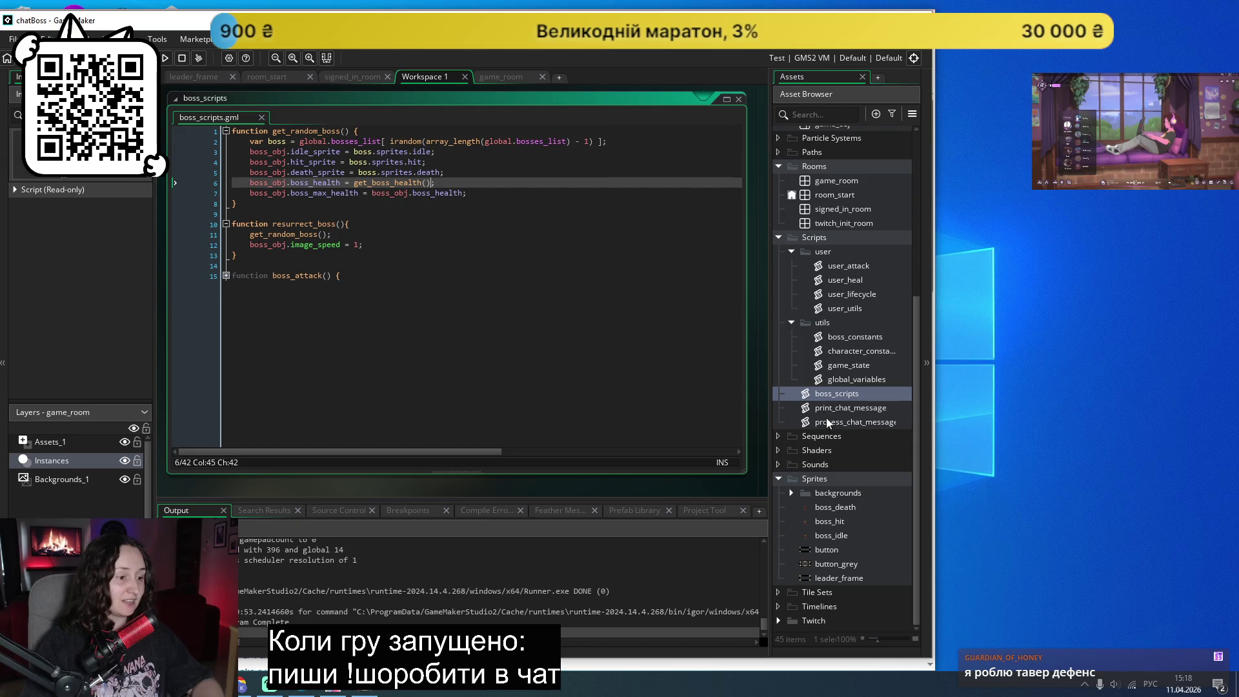
Scroll up through boss_scripts.gml to read get_random_boss and its boss_obj assignments.
scroll(821, 438, up, 2)
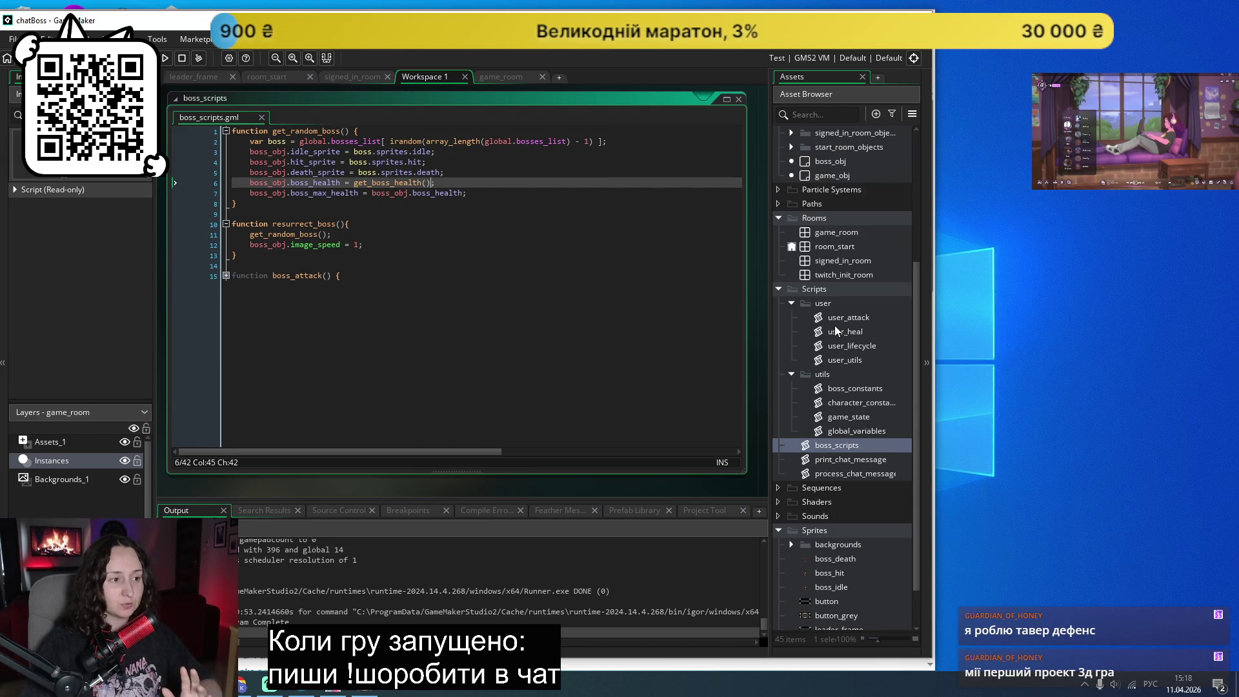
scroll(853, 384, up, 6)
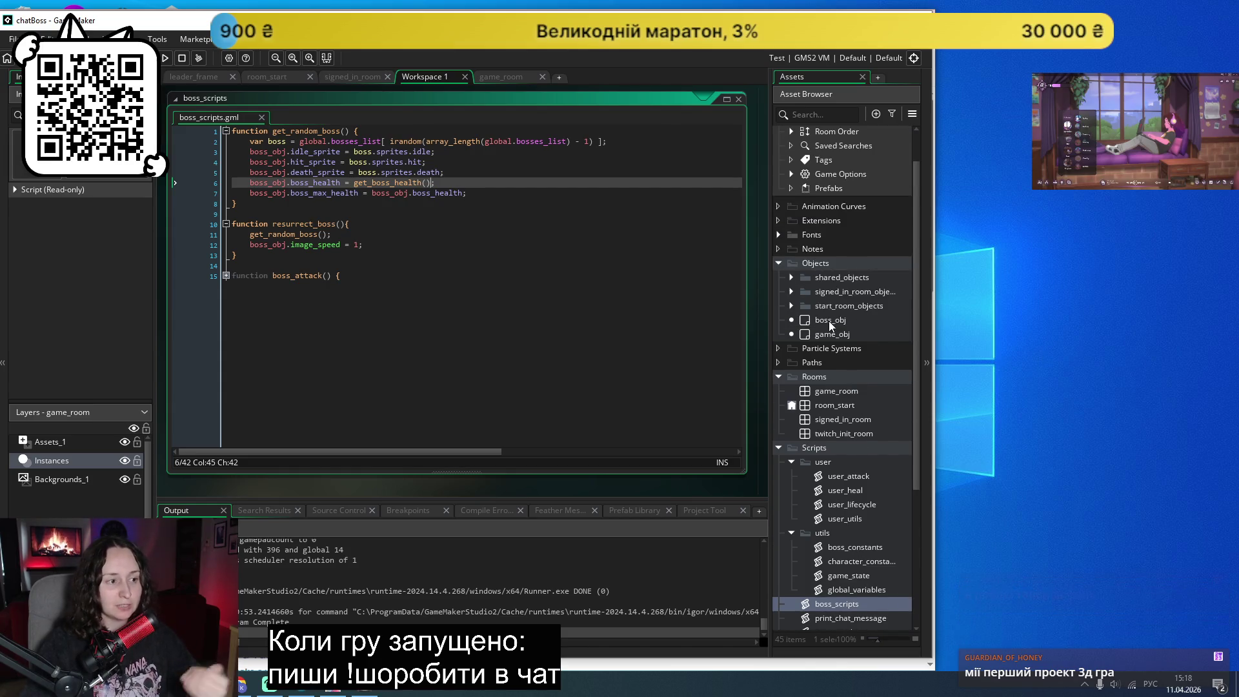
Add sprite_index = idle_sprite; from Create after resurrect_boss() in boss_obj's Step event, and save.
double_click(829, 320)
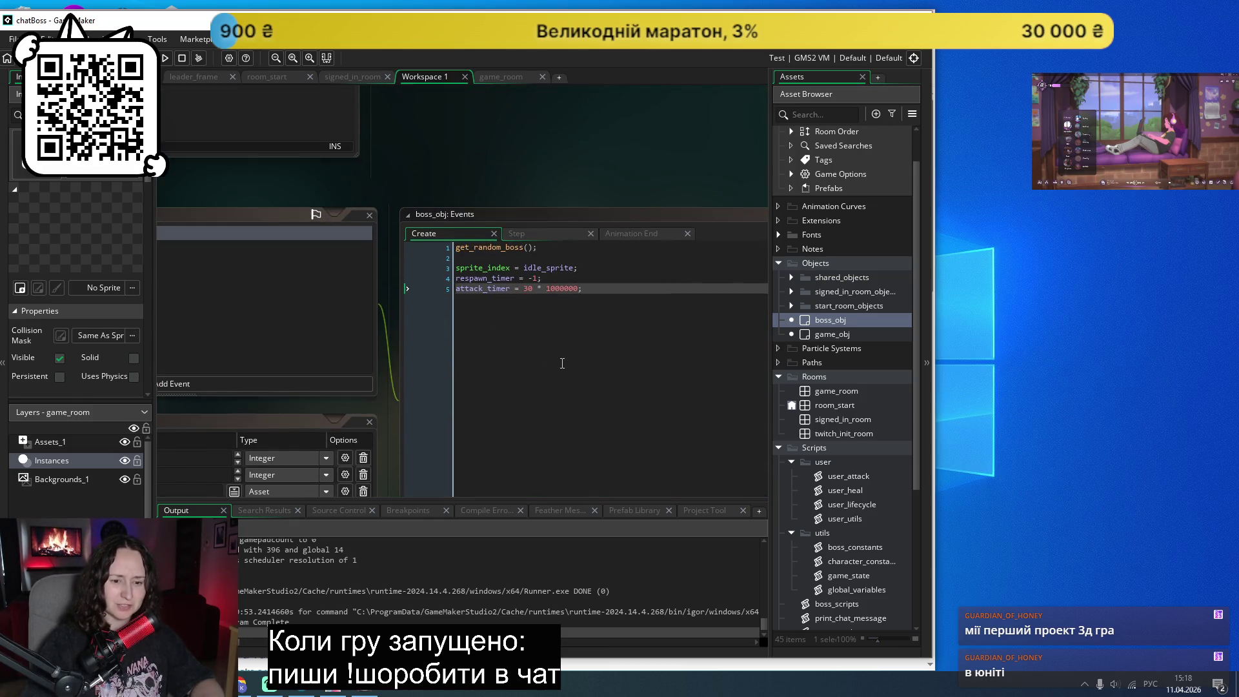
click(559, 274)
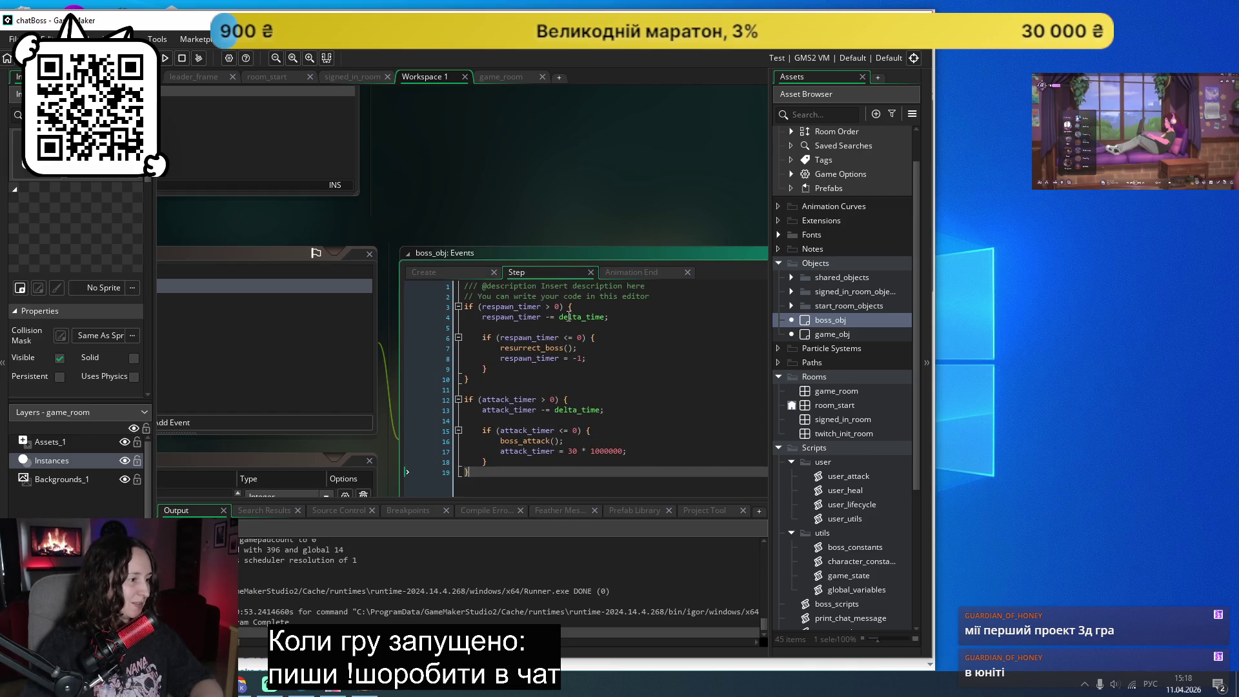
click(589, 349)
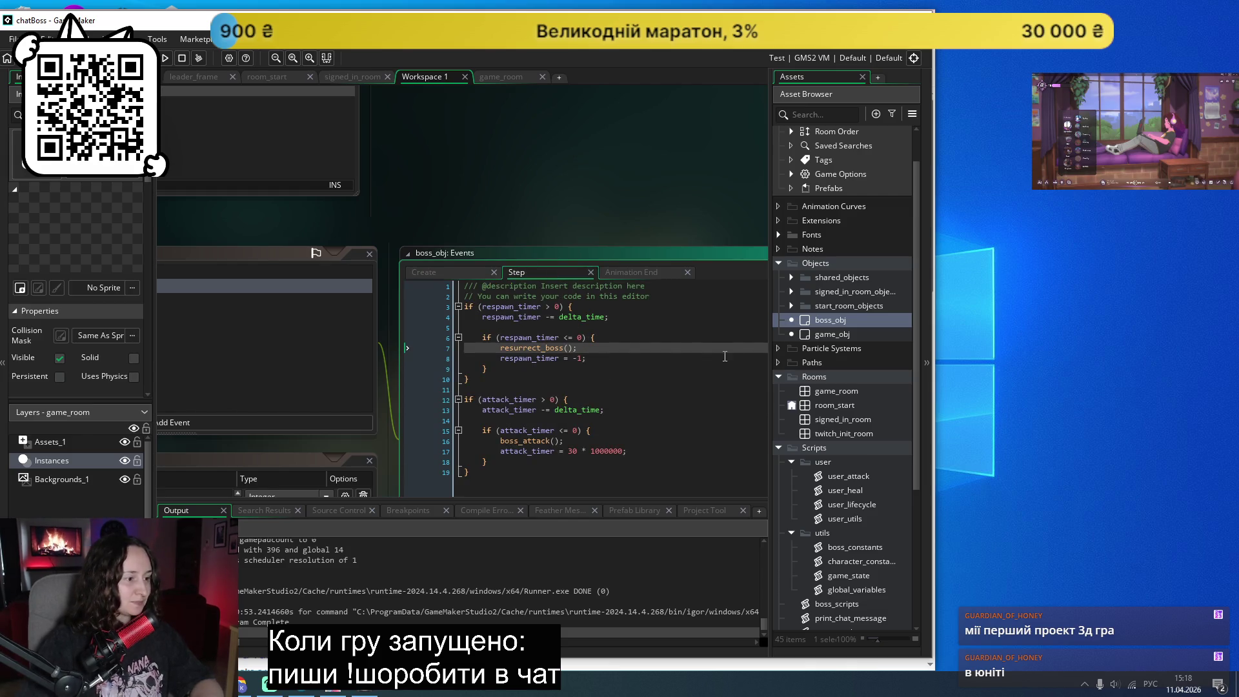
key(Return)
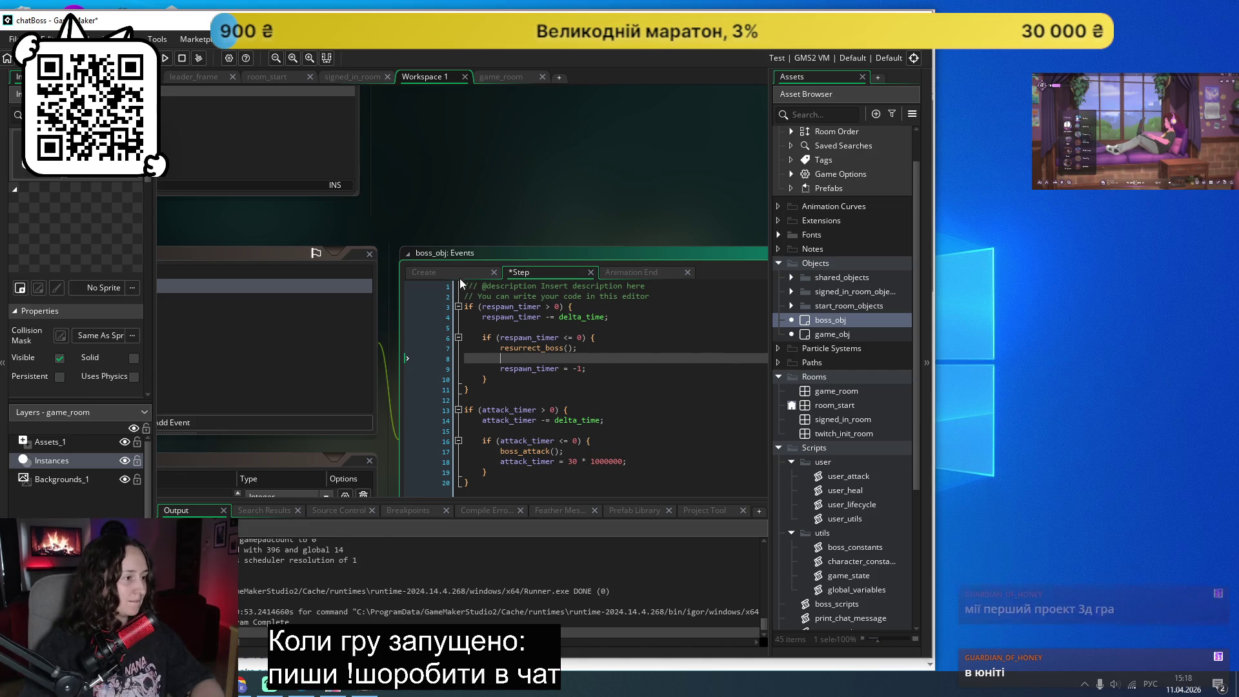
key(ctrl+shift+Tab)
drag(579, 308, 445, 315)
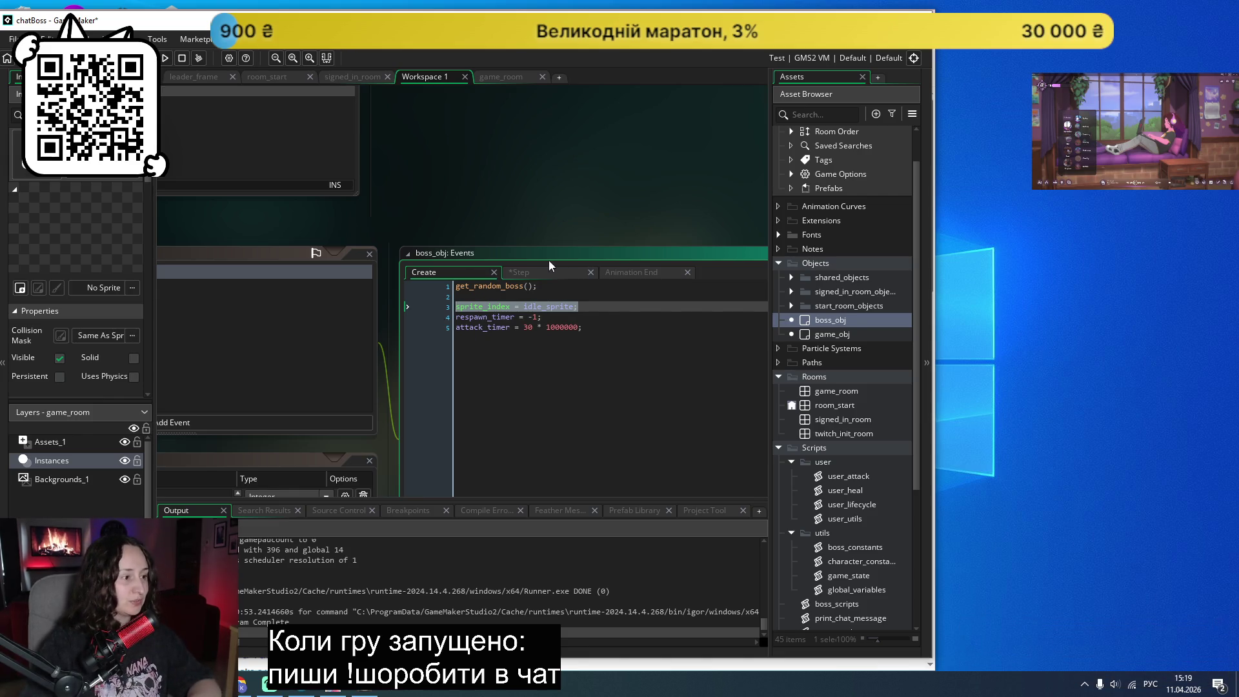
click(520, 273)
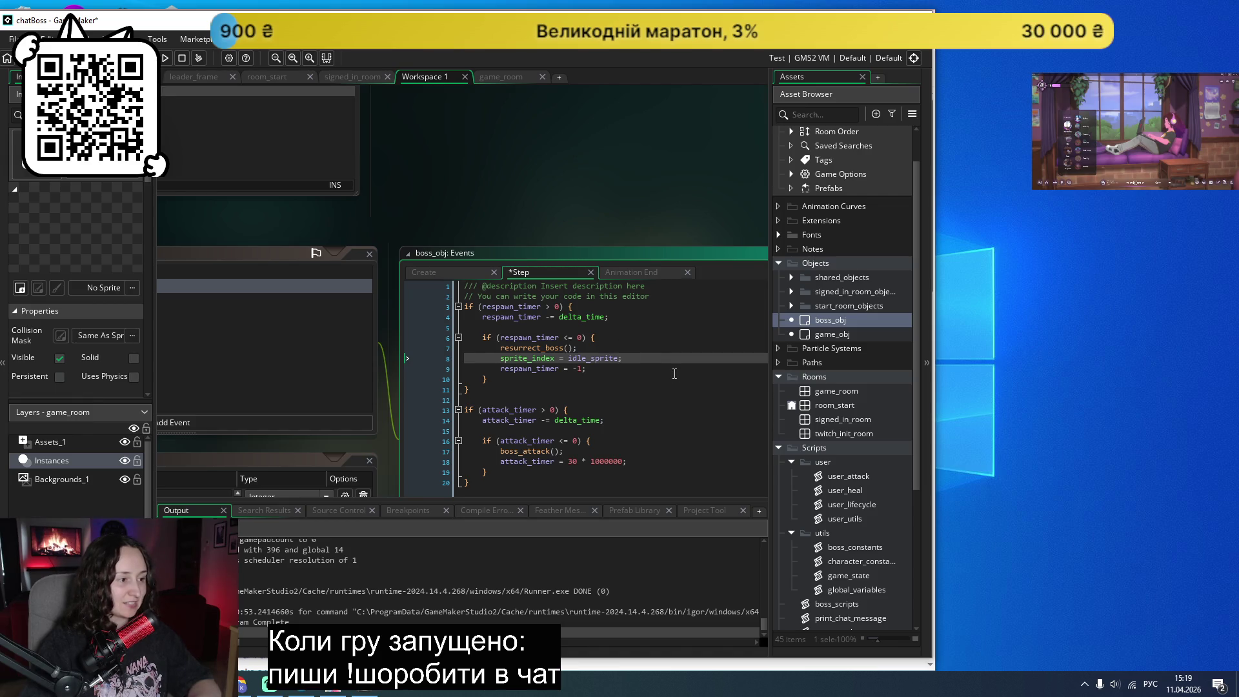
key(ctrl+s)
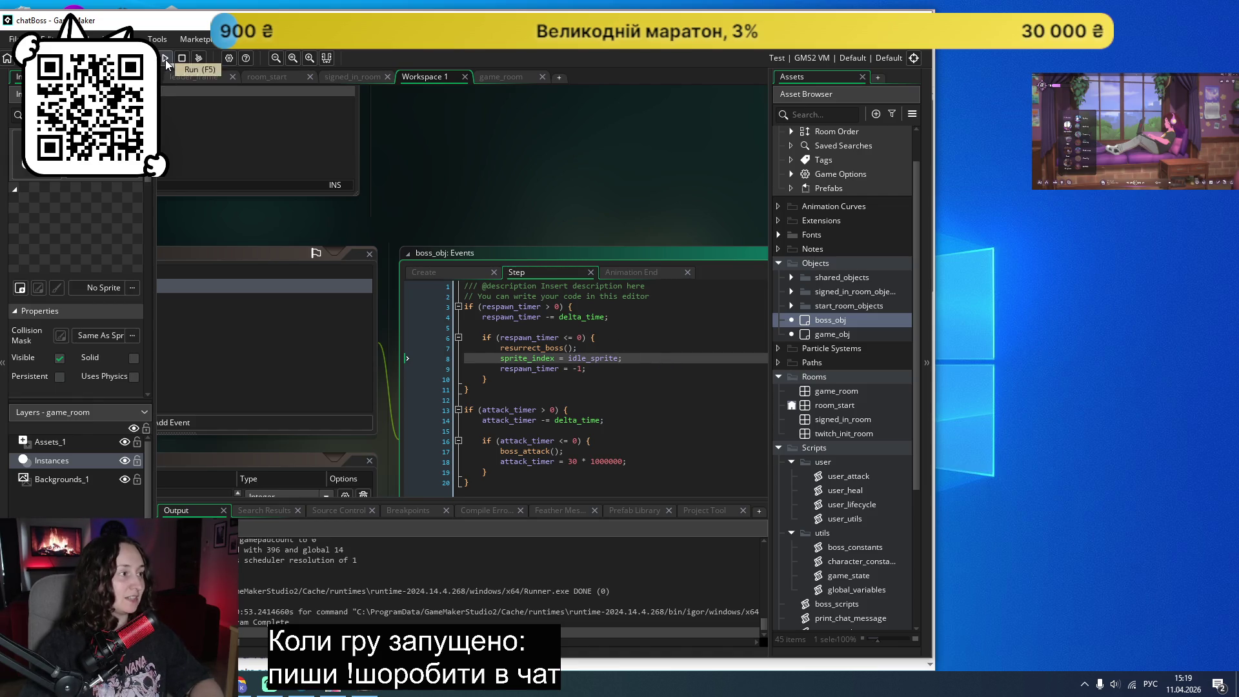
Run the game, log in with Twitch, move its window right, and watch the boss room.
click(165, 60)
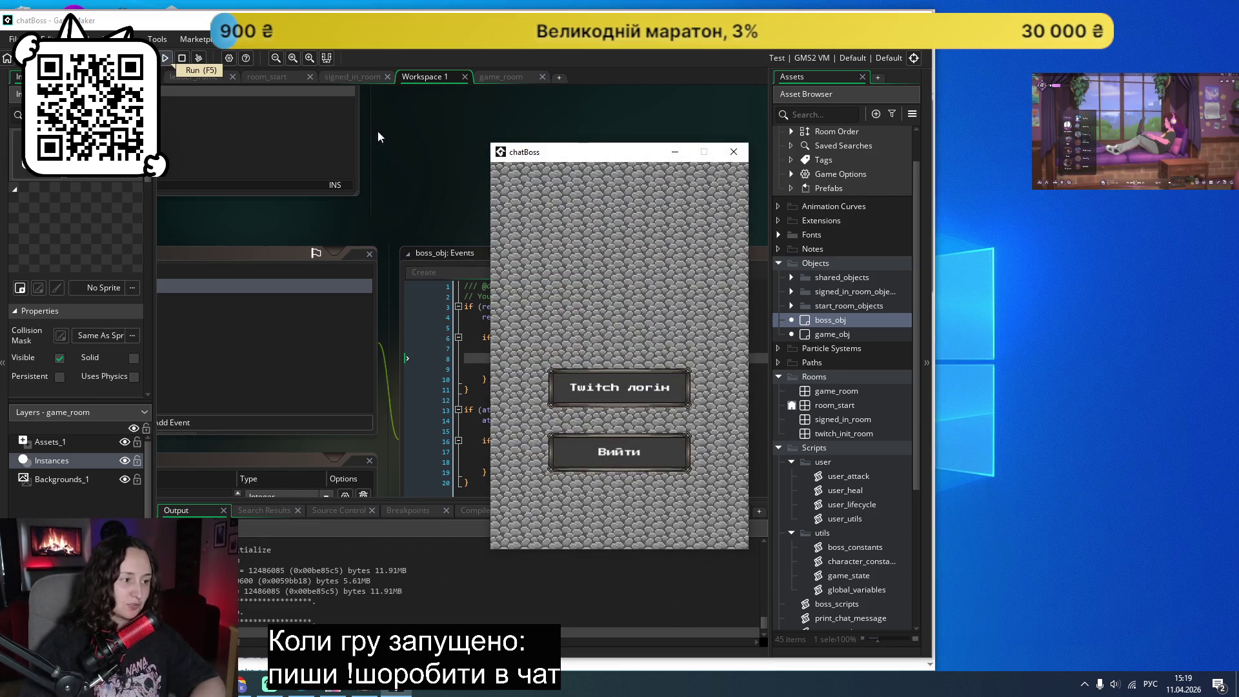
click(630, 361)
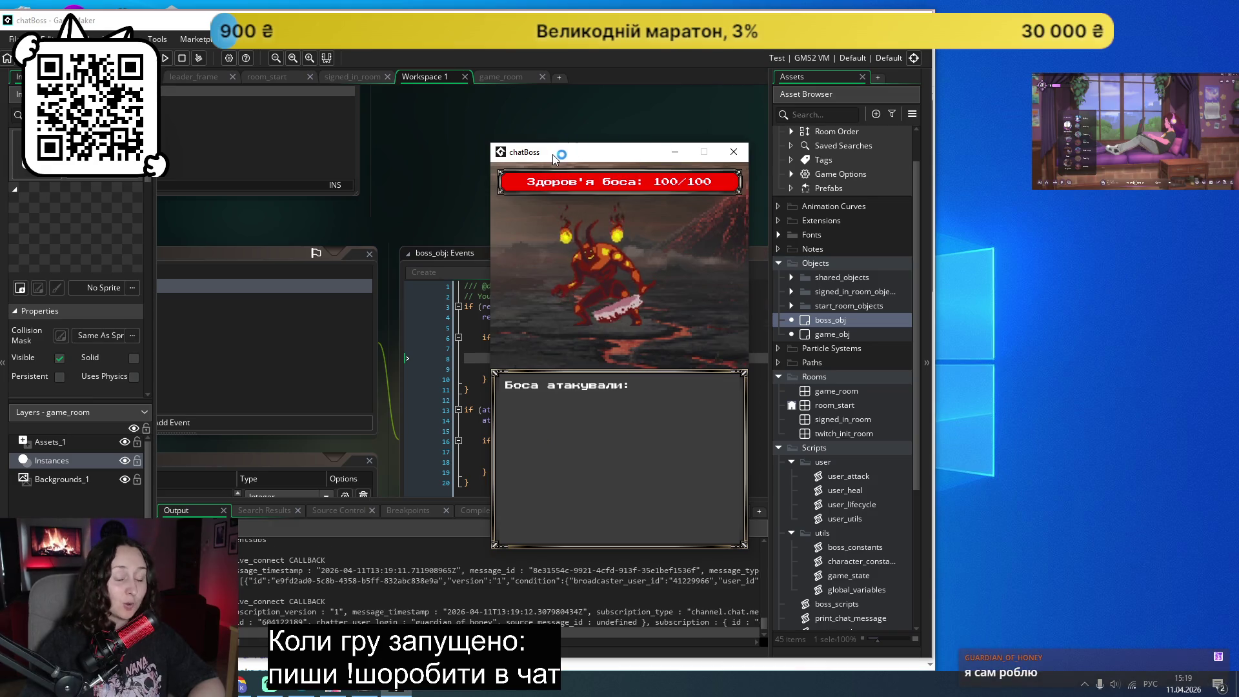
drag(552, 155, 1010, 153)
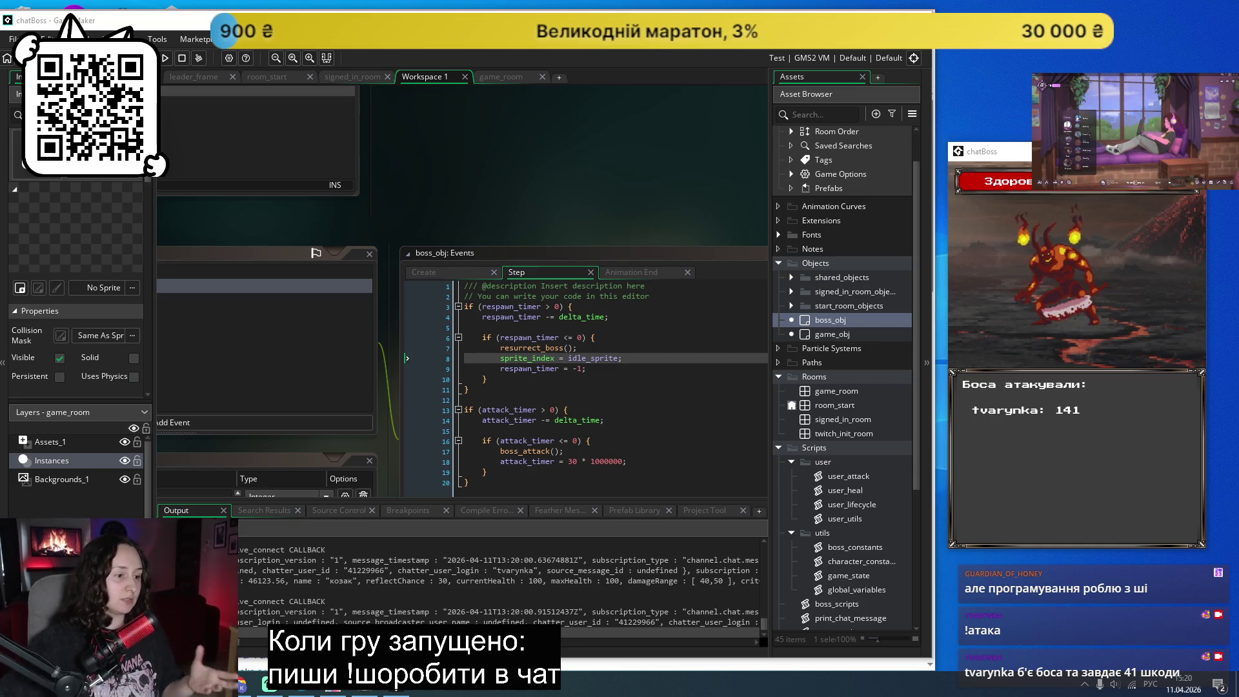
scroll(831, 439, down, 5)
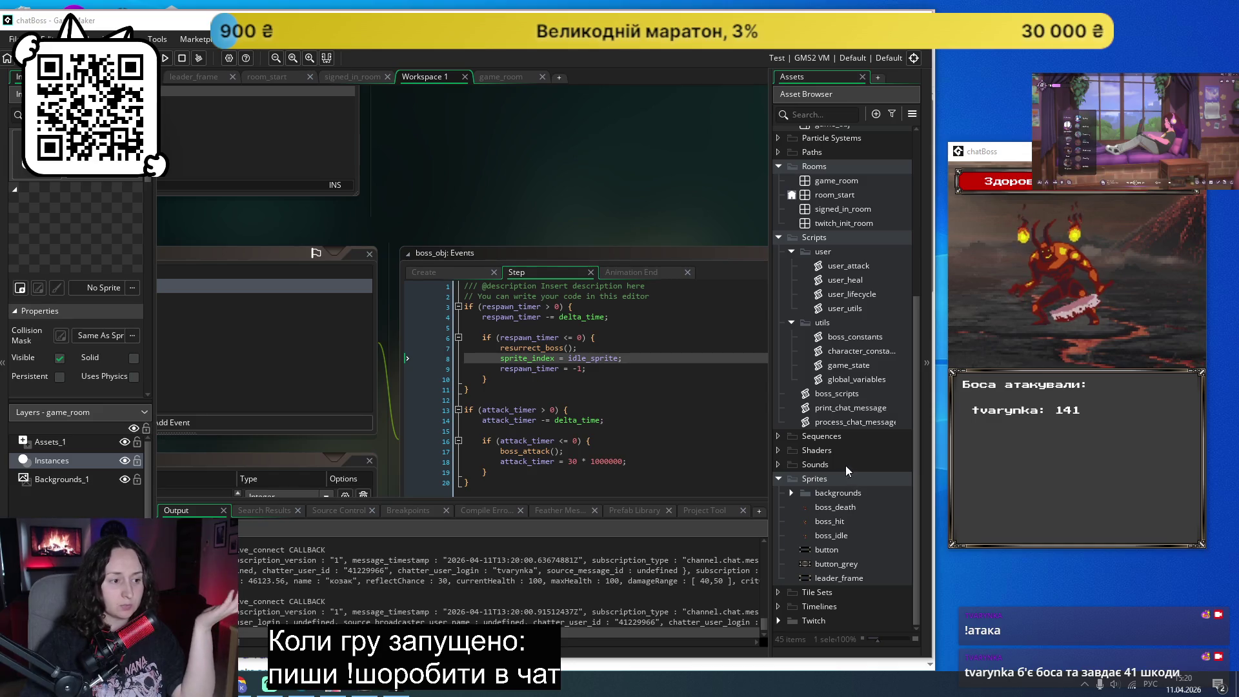
Open the boss_constants script from Scripts > utils to view the Demon entry in bosses_list.
double_click(839, 338)
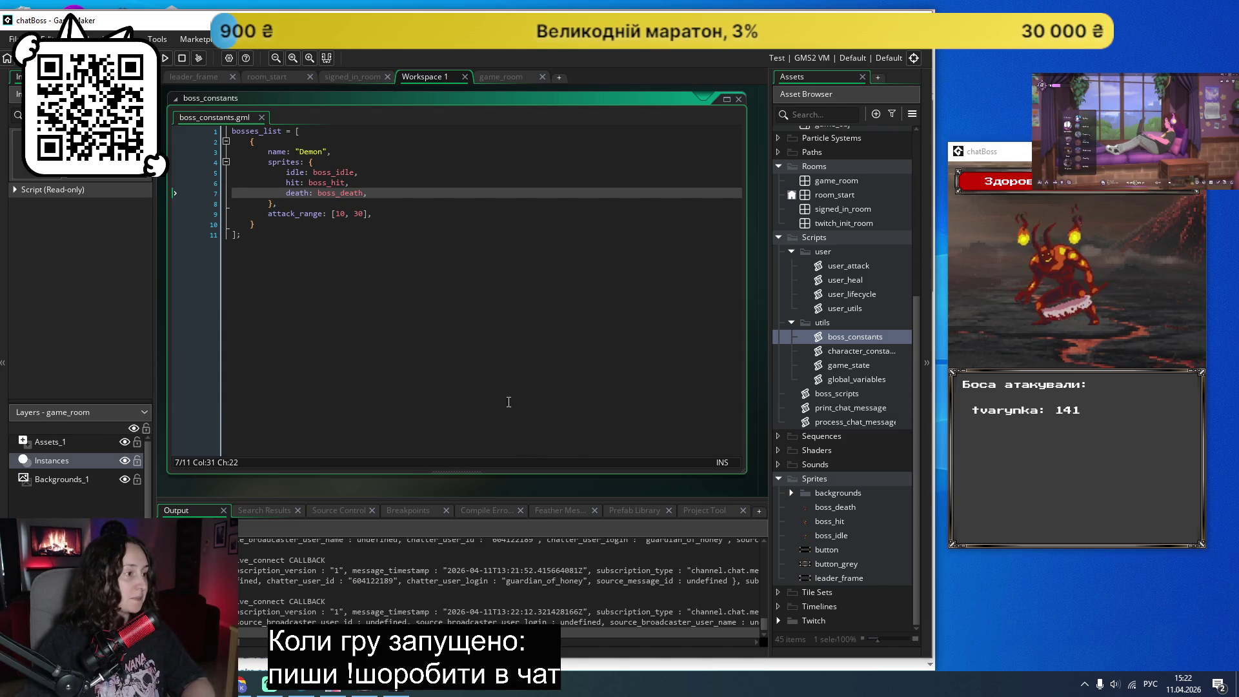
Place the cursor after bosses_list, then bring up the boss-fight-steam Trello board in Chrome.
click(524, 381)
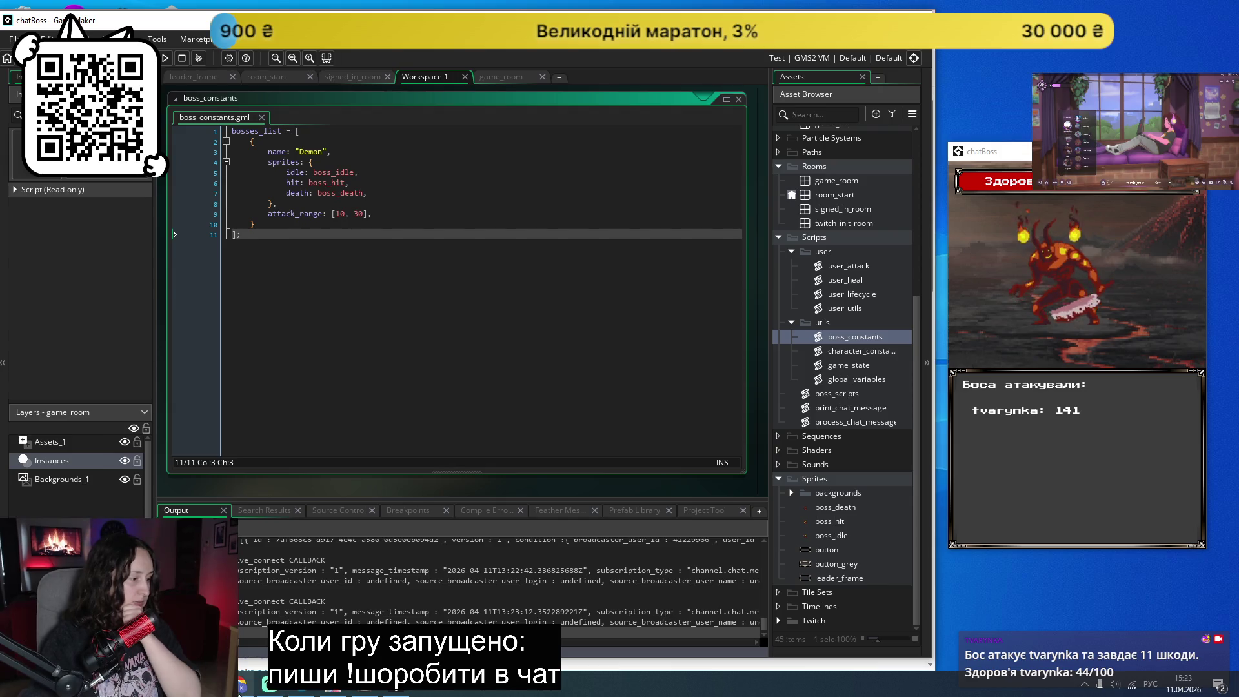
click(242, 685)
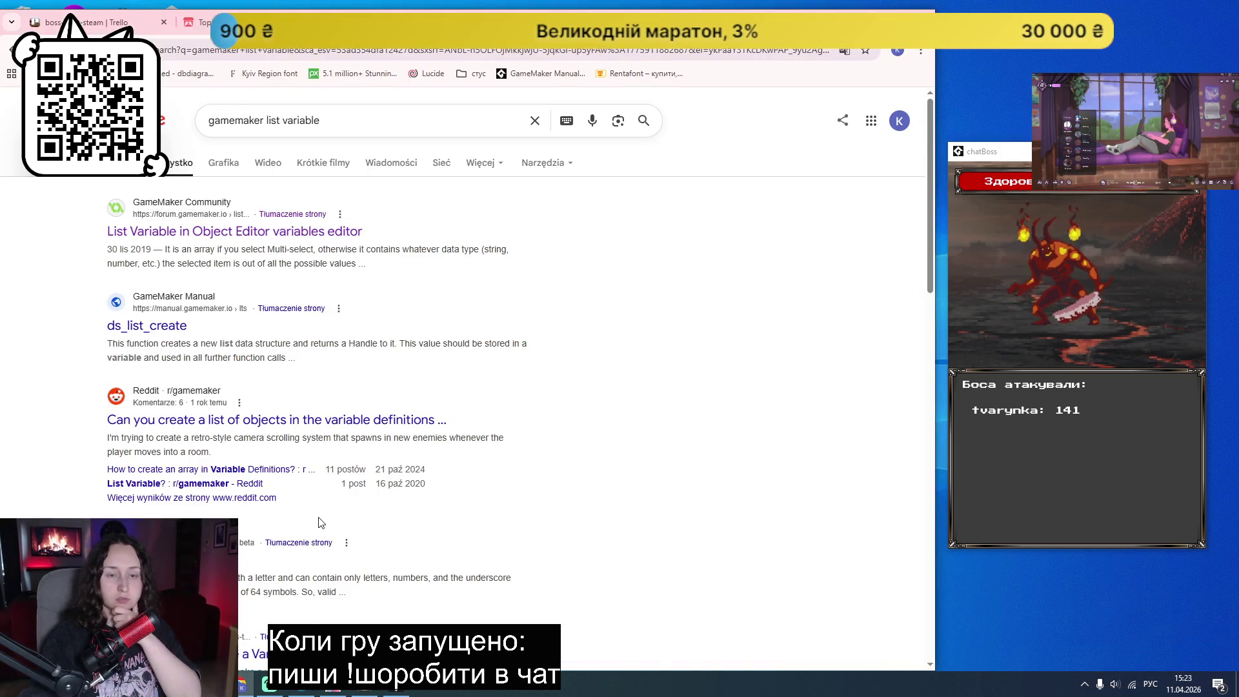
click(117, 22)
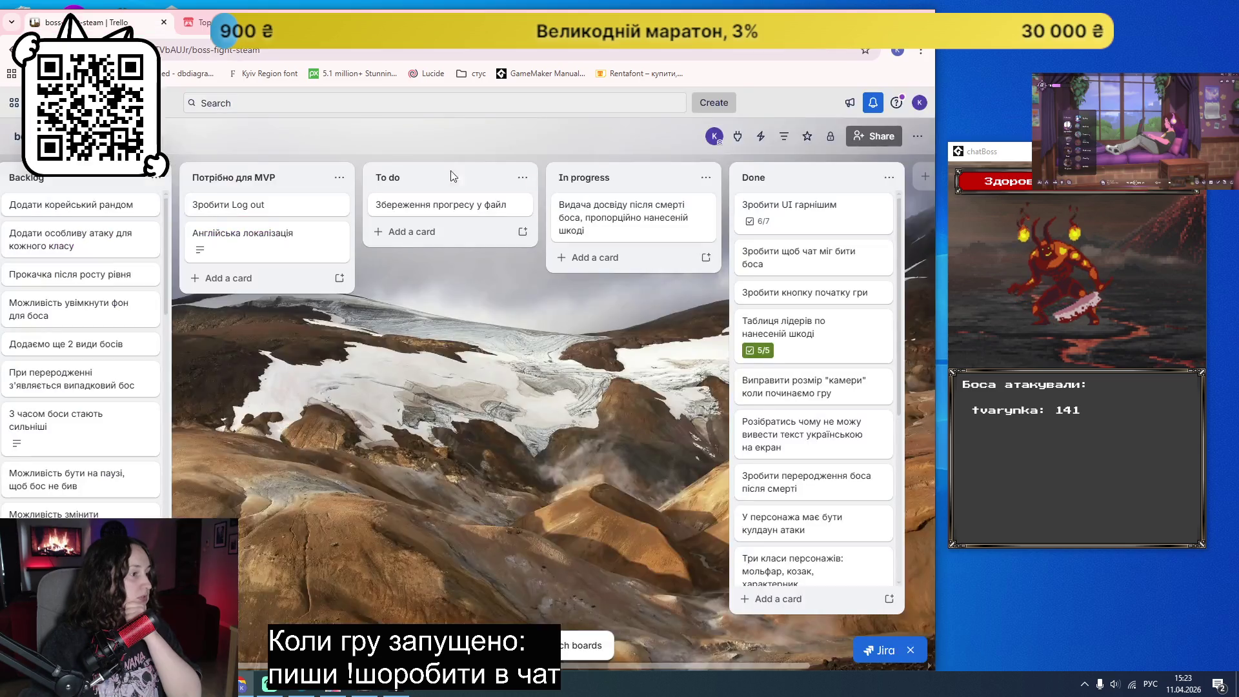